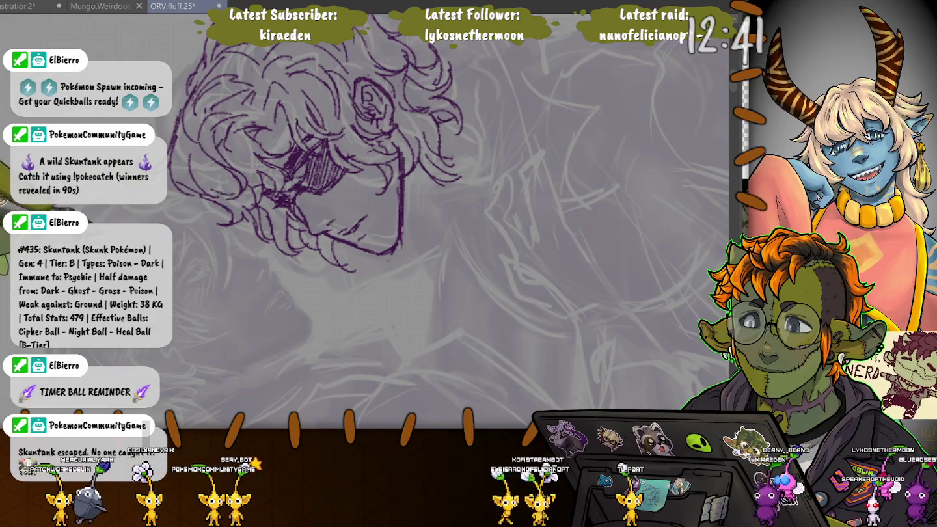
Step: Zoom out to reveal more of the grey rough sketch around the inked head
key(minus)
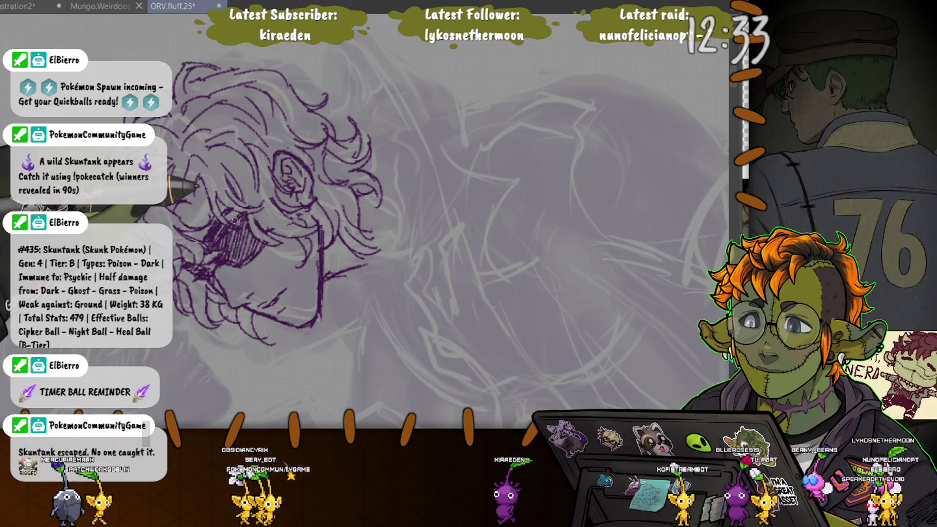
scroll(274, 215, down, 2)
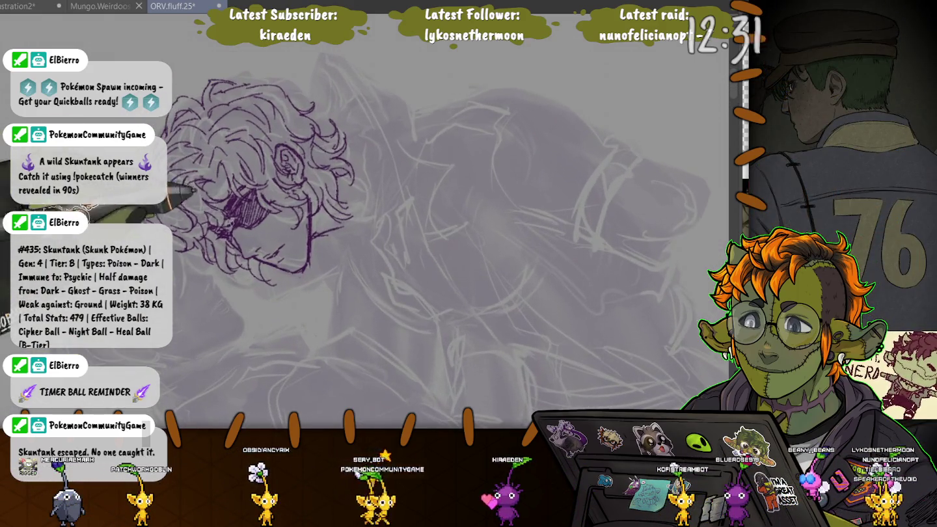
scroll(260, 298, up, 1)
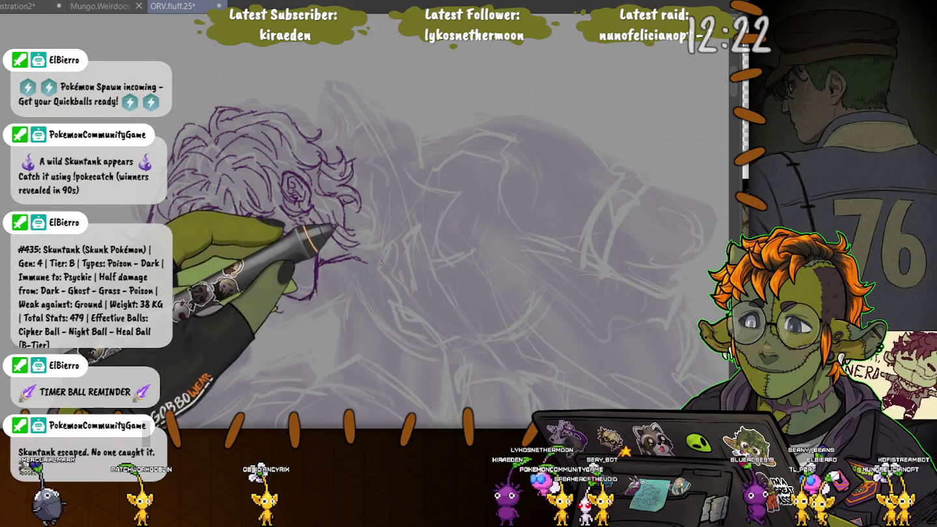
Step: Ink the left head's curly hair strokes, ear curls, and hatching over the face, eye and cheek
drag(422, 216, 388, 261)
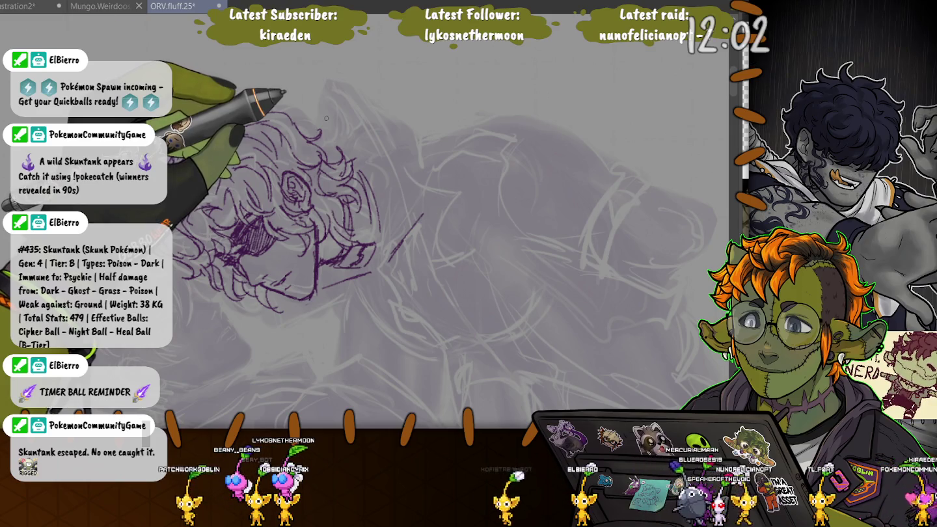
mouse_move(306, 123)
mouse_down()
mouse_move(348, 102)
mouse_move(367, 106)
mouse_up()
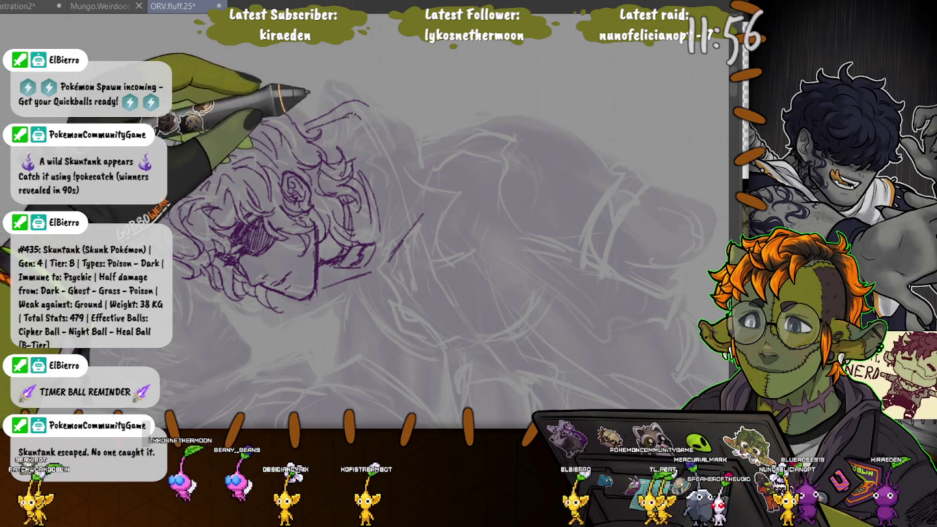
drag(368, 107, 378, 156)
mouse_move(367, 112)
mouse_down()
mouse_move(399, 215)
mouse_move(426, 244)
mouse_up()
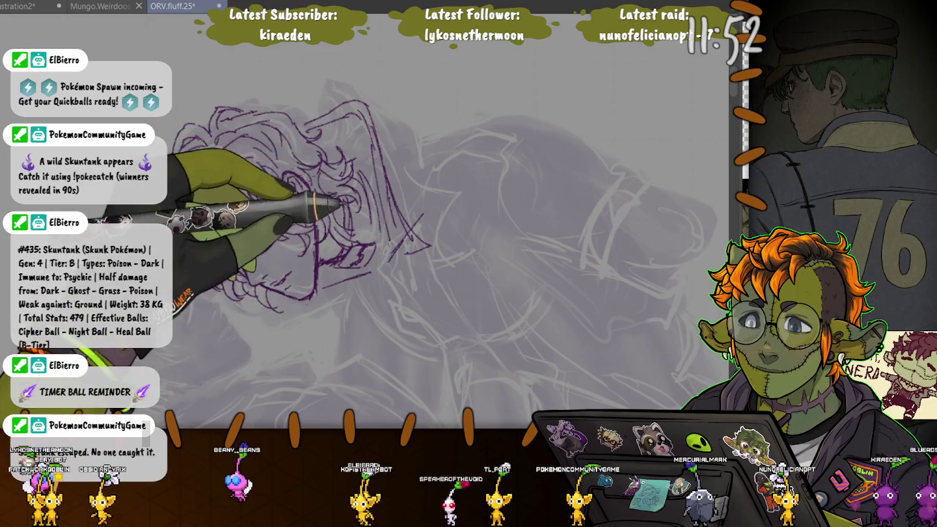
drag(235, 225, 263, 250)
drag(286, 176, 306, 195)
drag(220, 163, 272, 195)
drag(214, 215, 260, 247)
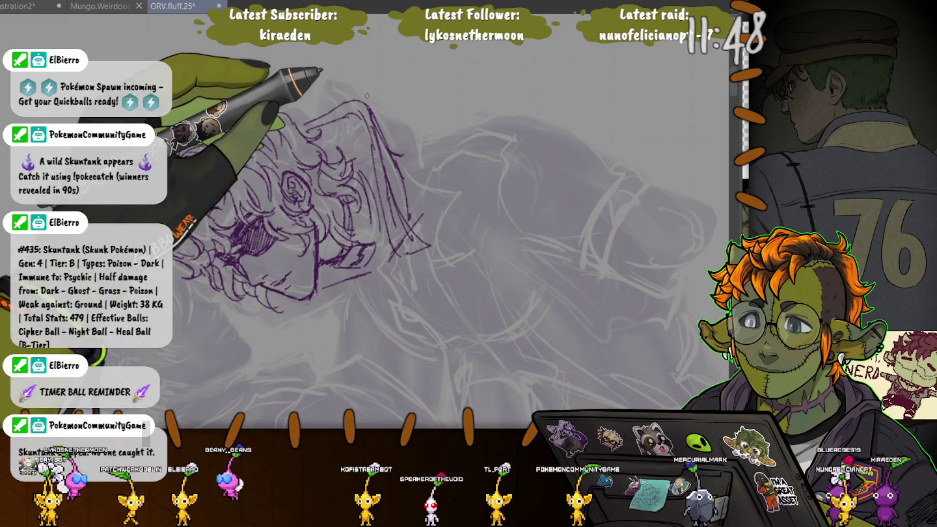
drag(390, 150, 510, 136)
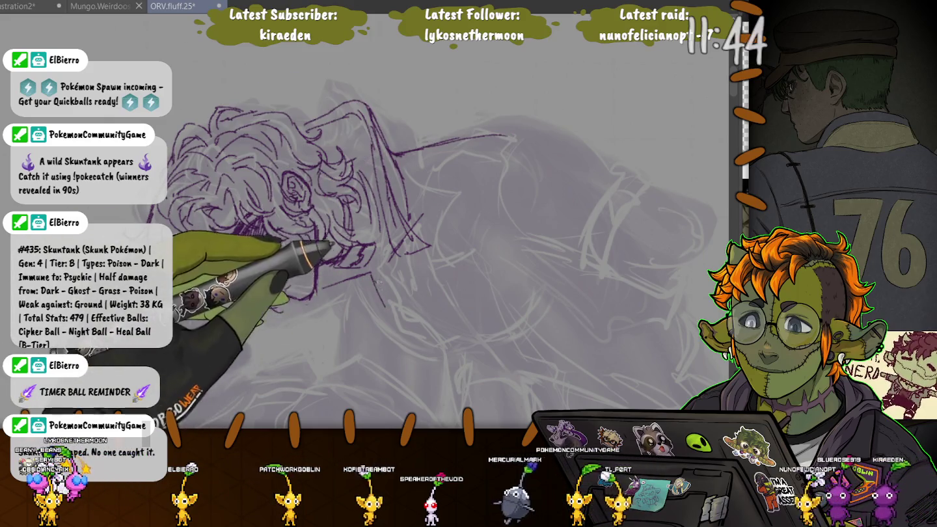
drag(237, 218, 271, 244)
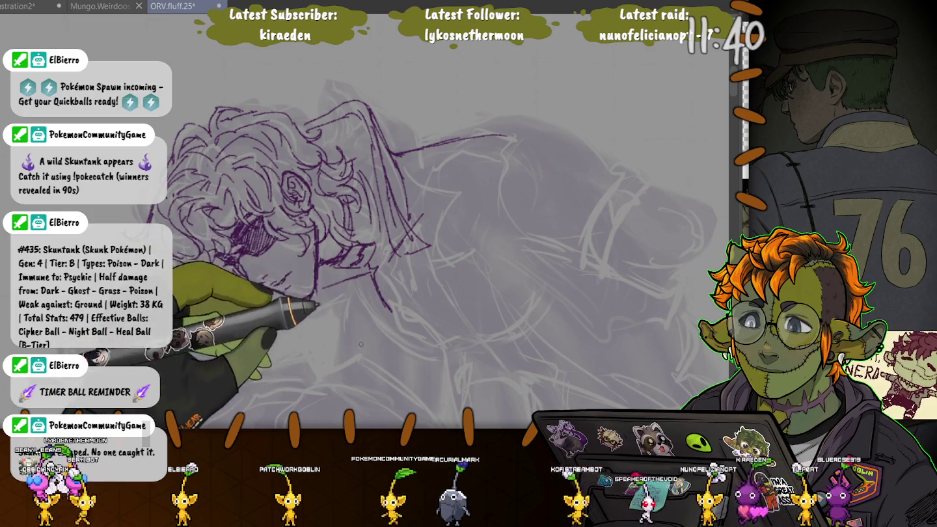
Step: Ink lines below the chin and down the figure's right, and darken the eye hatching
mouse_move(319, 302)
mouse_down()
mouse_move(394, 364)
mouse_move(429, 367)
mouse_up()
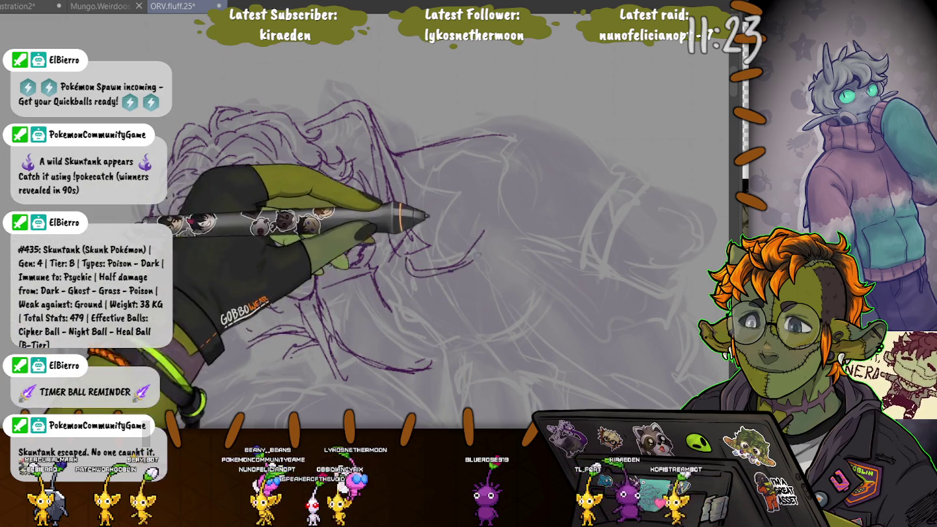
drag(495, 236, 526, 354)
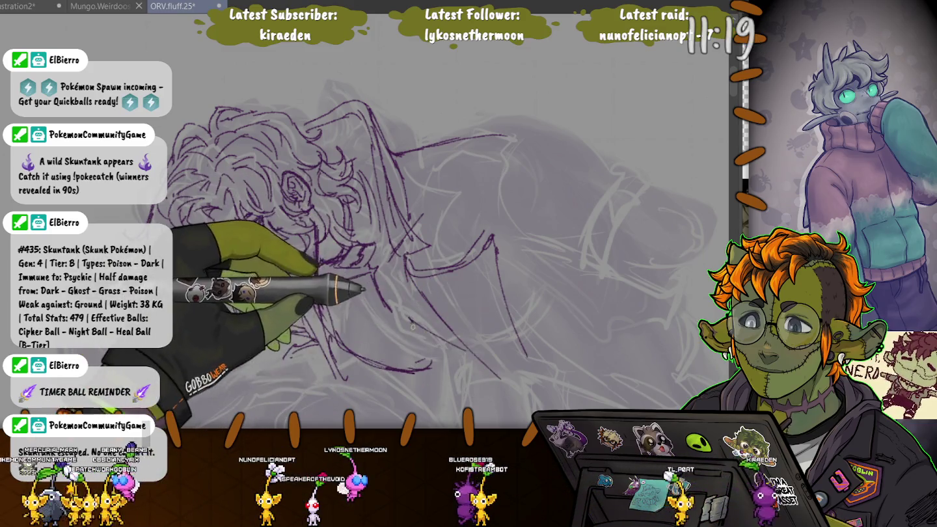
drag(244, 219, 276, 244)
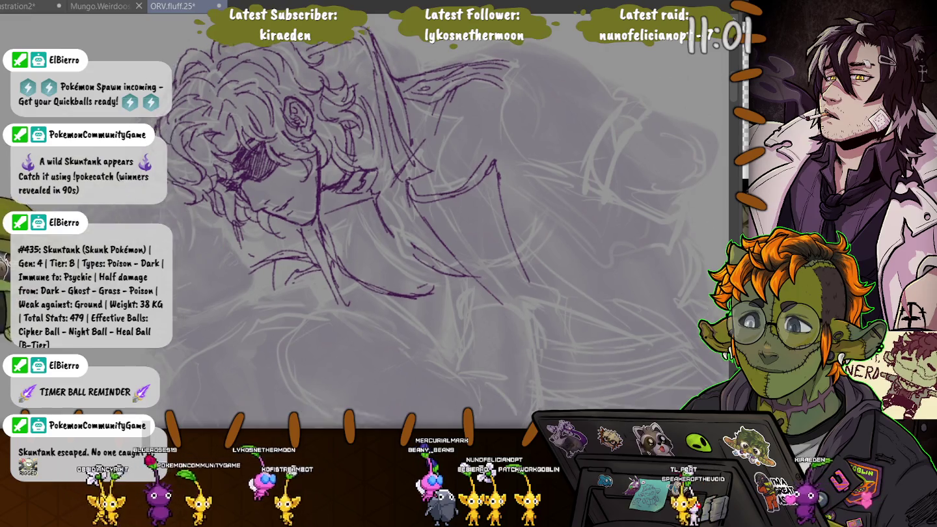
drag(364, 261, 396, 144)
drag(390, 196, 403, 254)
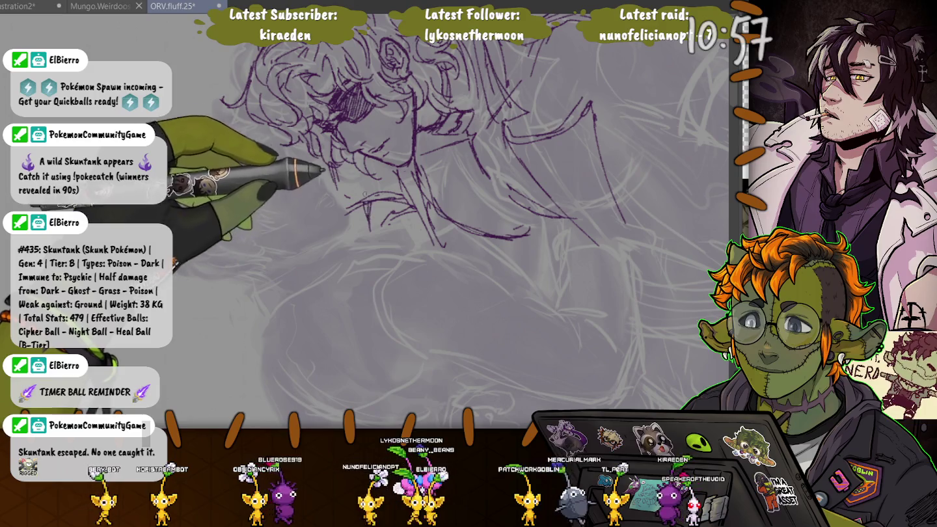
drag(365, 193, 516, 352)
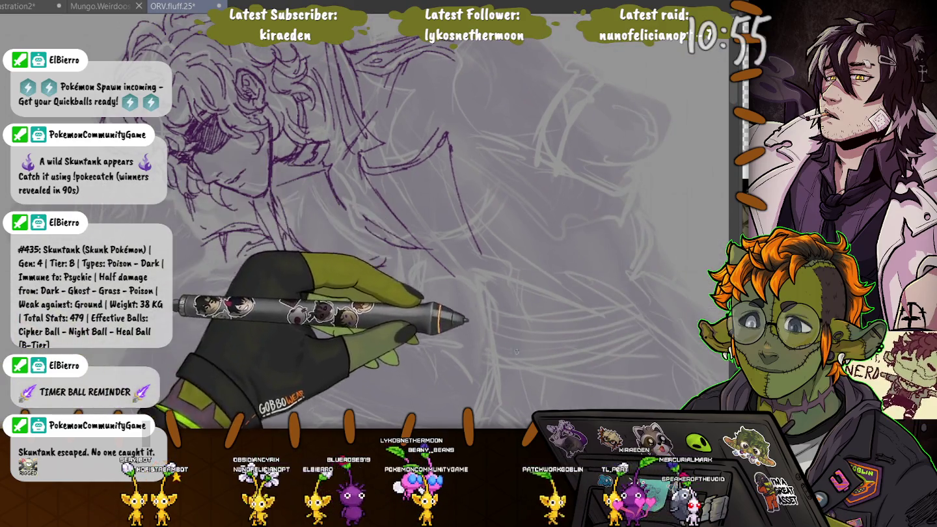
scroll(516, 351, up, 5)
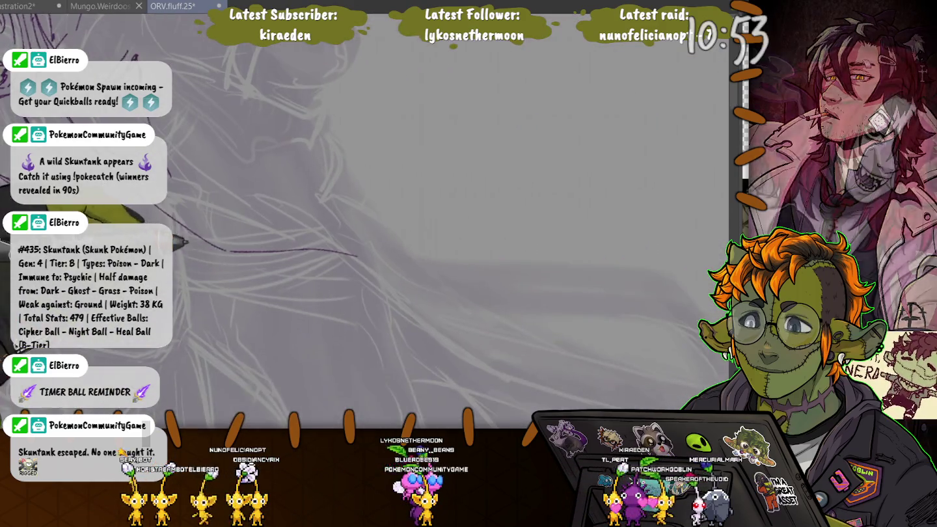
Step: Draw the long curving coat line sweeping down to the right, redoing one bad stroke
scroll(261, 195, down, 3)
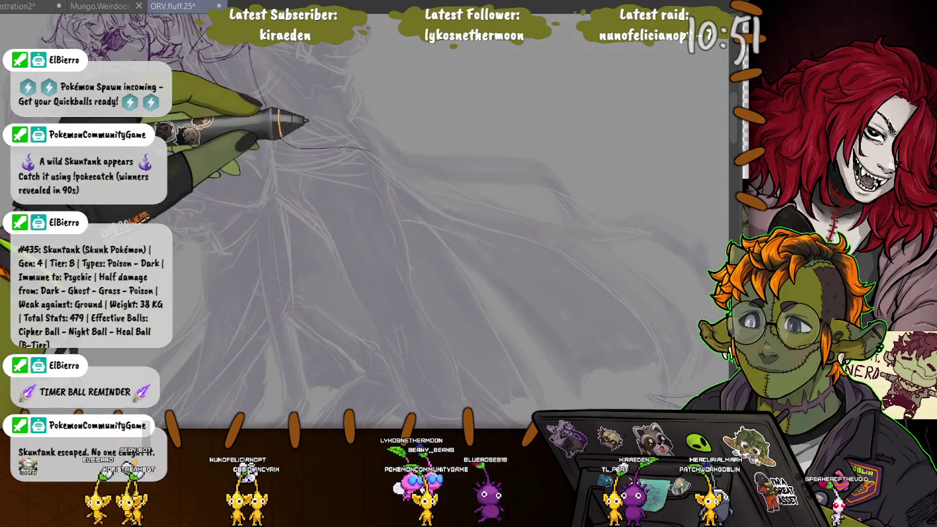
drag(300, 146, 647, 369)
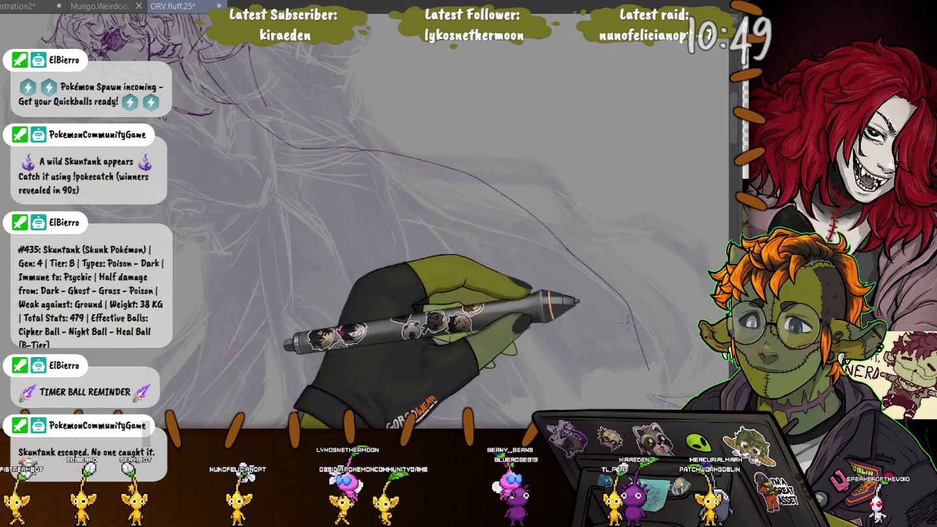
key(ctrl+z)
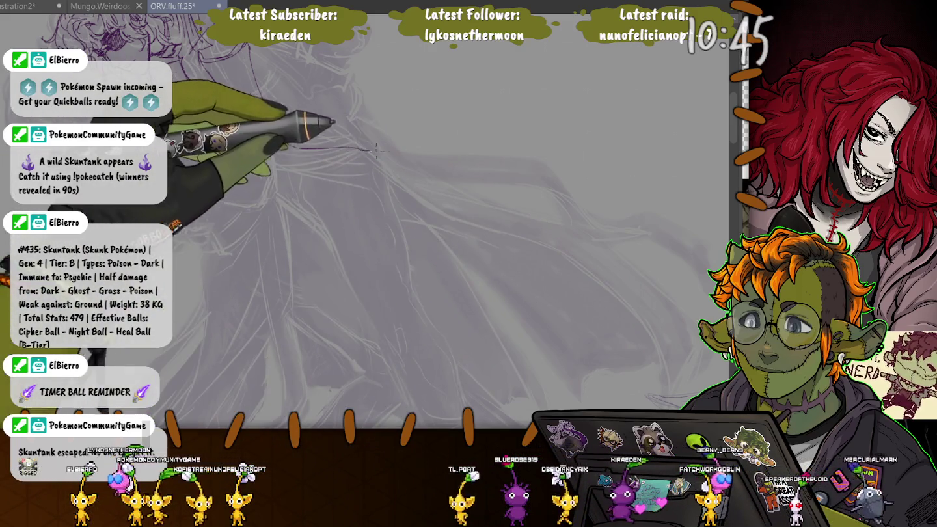
drag(375, 149, 628, 397)
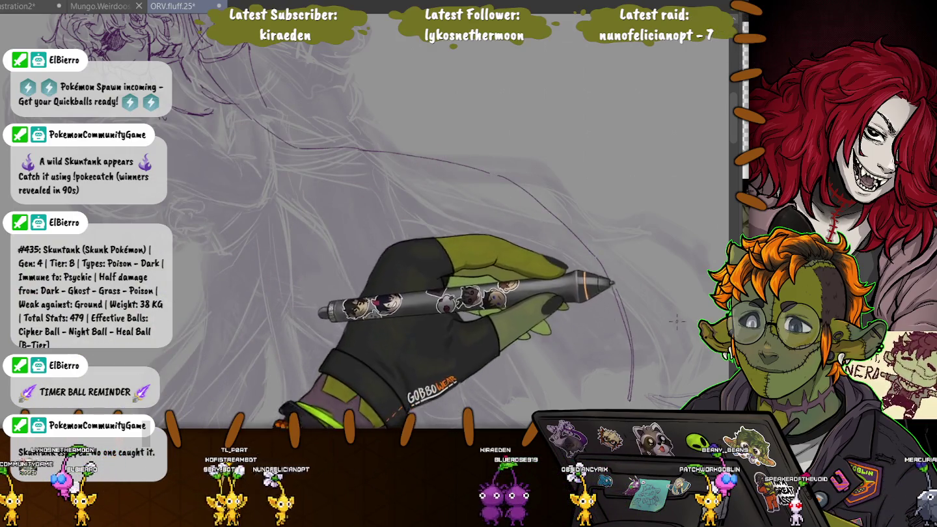
Step: Add a second curving coat line and shorter coat strokes, then rotate the canvas
mouse_move(637, 400)
mouse_down()
mouse_move(615, 229)
mouse_move(368, 135)
mouse_up()
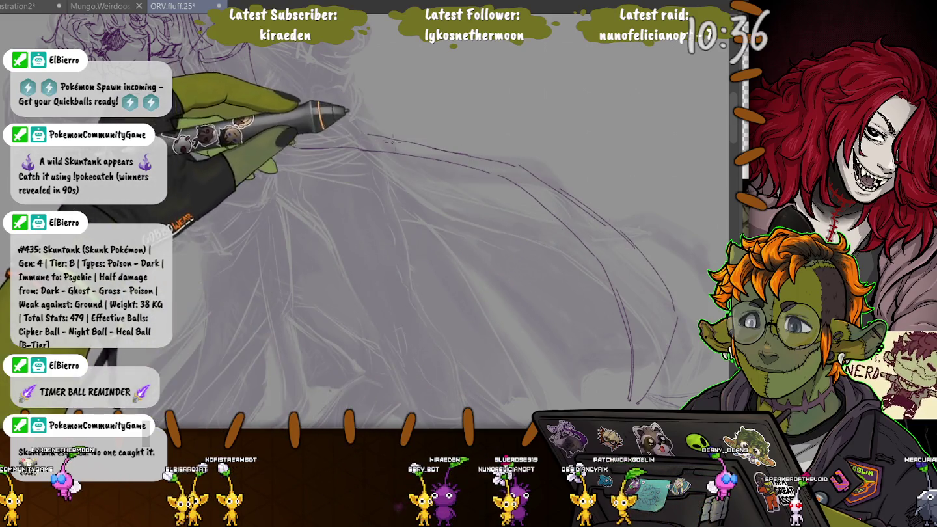
mouse_move(305, 138)
mouse_down()
mouse_move(360, 114)
mouse_move(381, 136)
mouse_up()
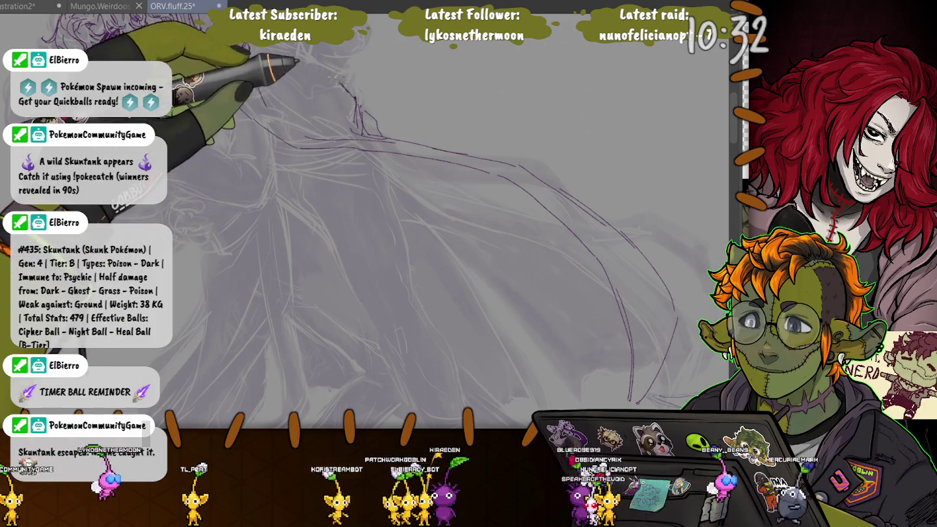
drag(426, 186, 538, 176)
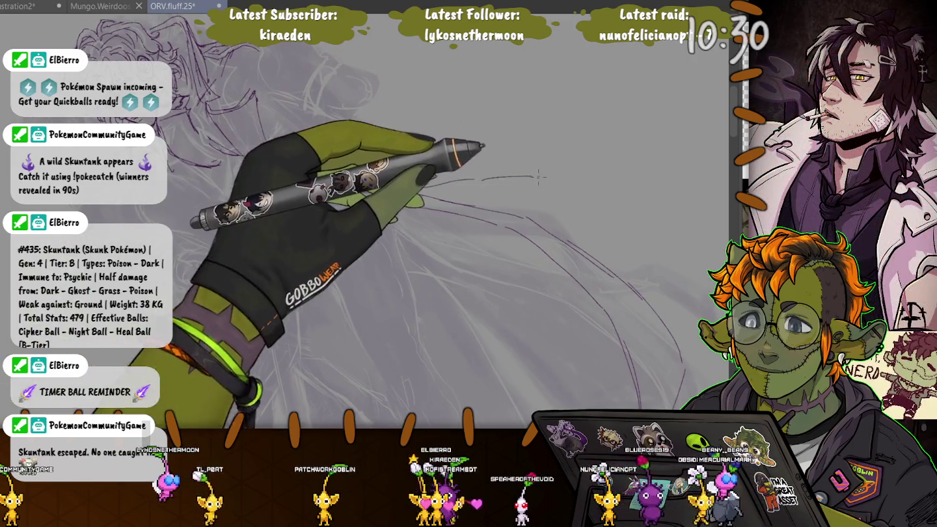
drag(585, 234, 711, 311)
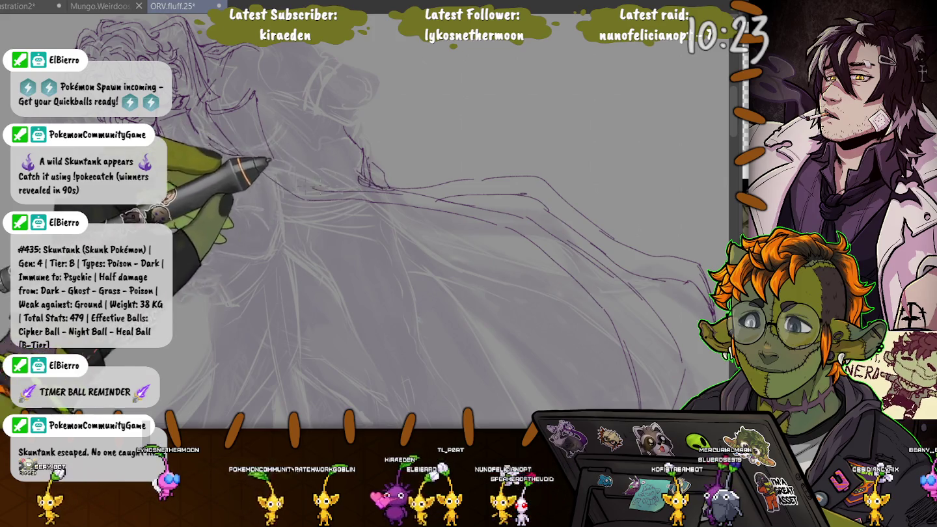
drag(270, 159, 334, 310)
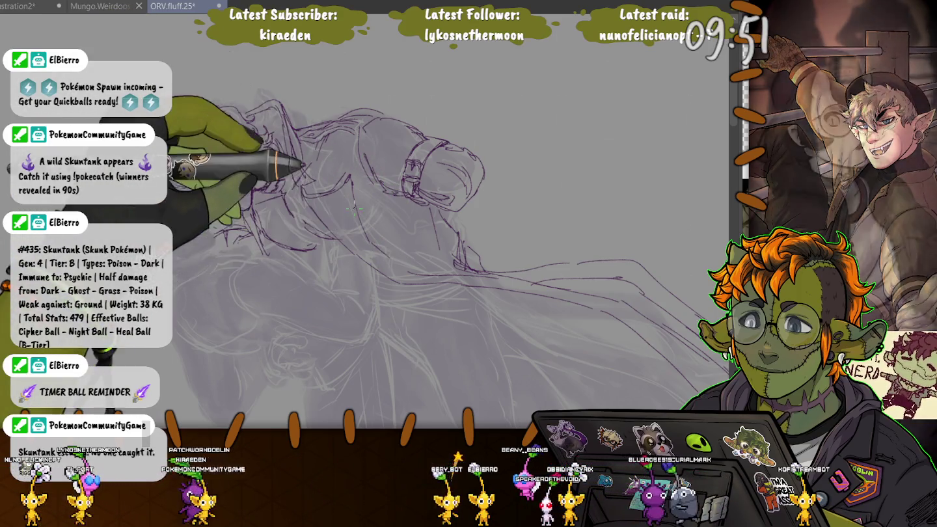
mouse_move(342, 193)
mouse_down()
mouse_move(477, 231)
mouse_move(391, 195)
mouse_move(397, 200)
mouse_up()
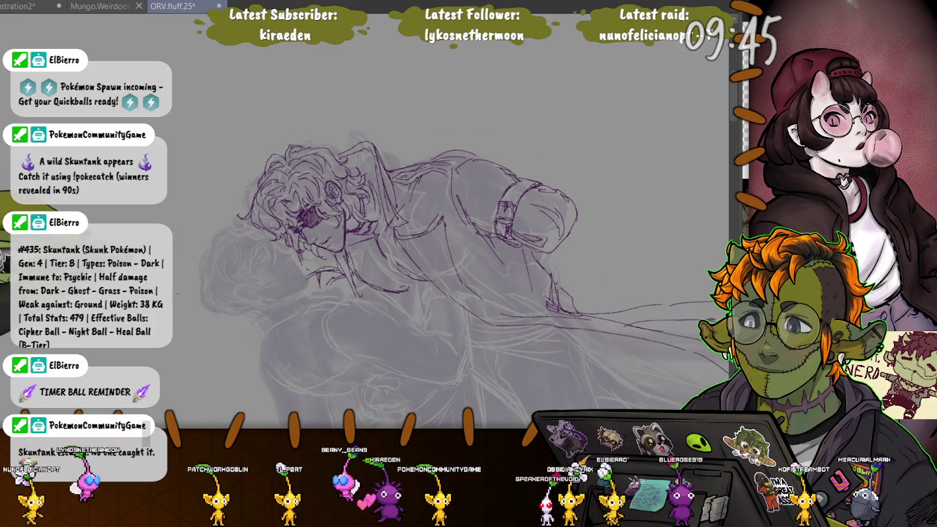
drag(196, 290, 123, 229)
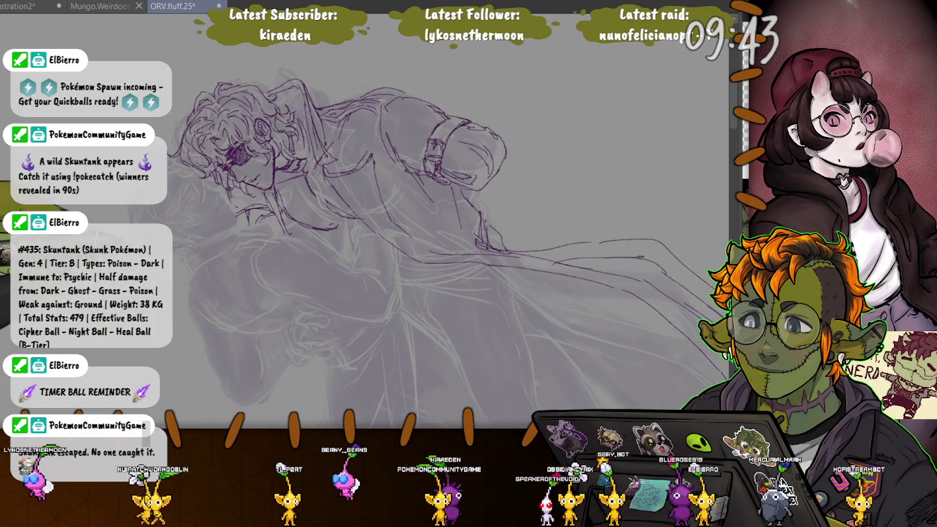
drag(449, 149, 371, 72)
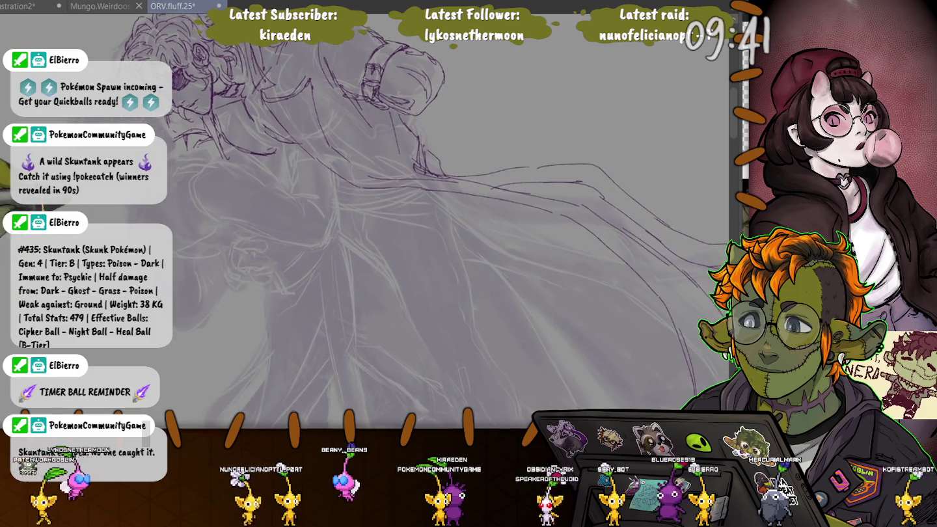
drag(325, 183, 335, 190)
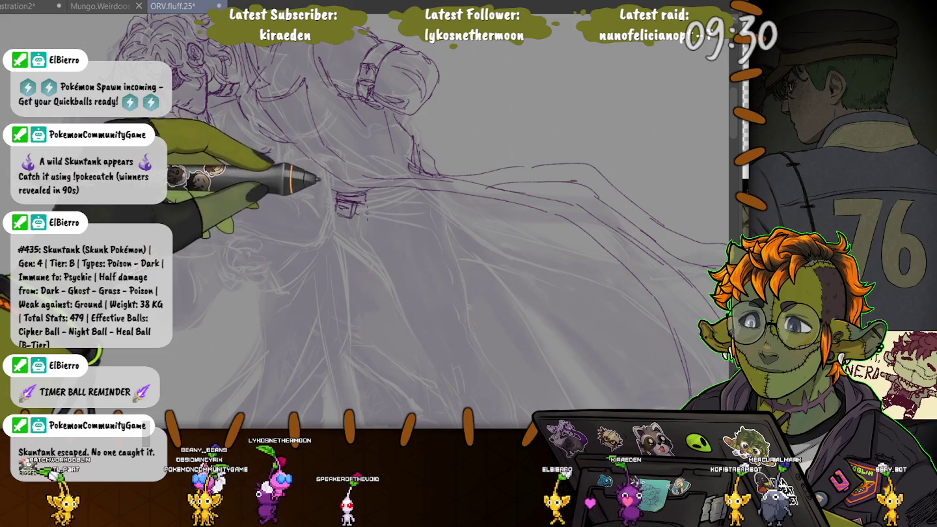
Step: Ink coat folds right of the belt and the character's hair strands, then pan down to the legs
drag(367, 208, 387, 222)
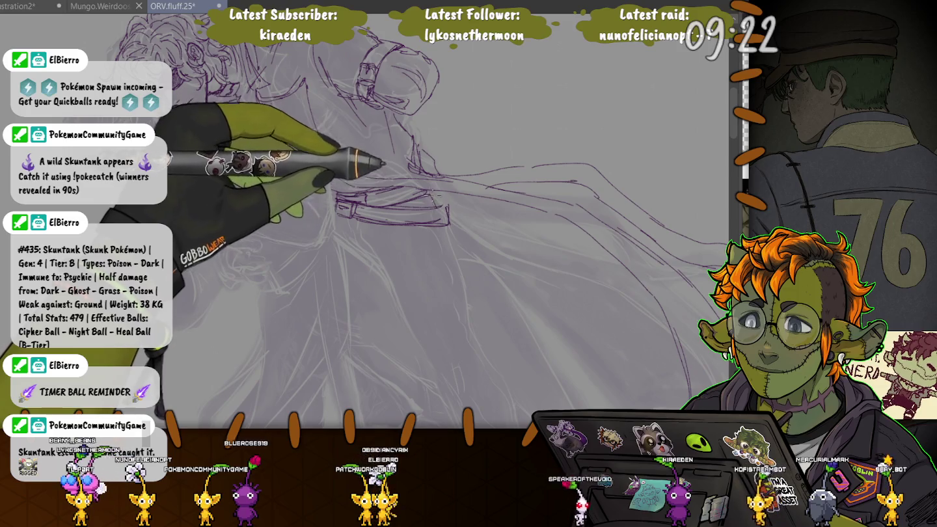
drag(196, 68, 221, 126)
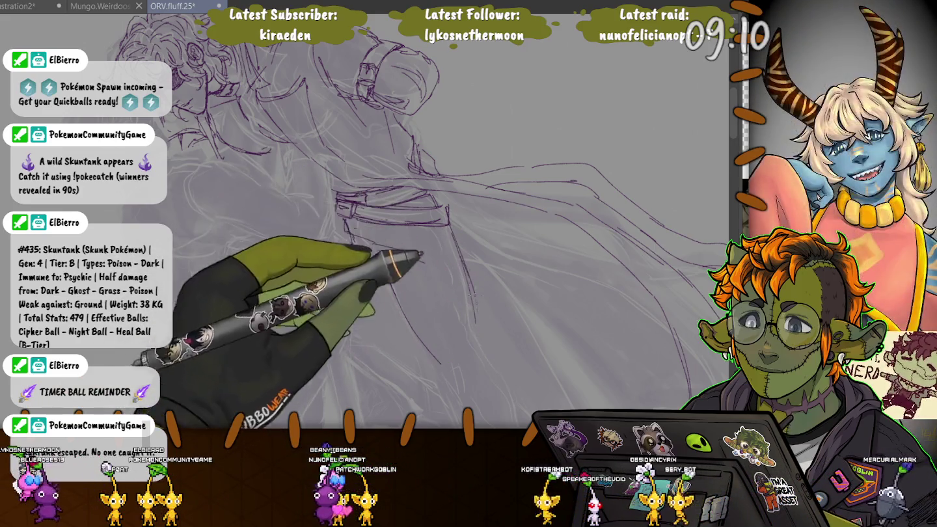
mouse_move(491, 356)
mouse_down()
mouse_move(437, 189)
mouse_move(485, 302)
mouse_up()
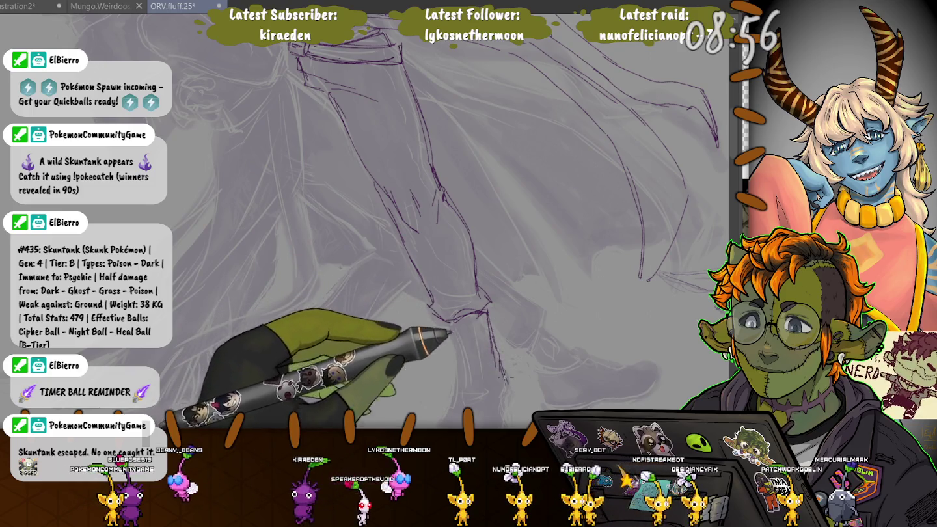
scroll(498, 364, down, 3)
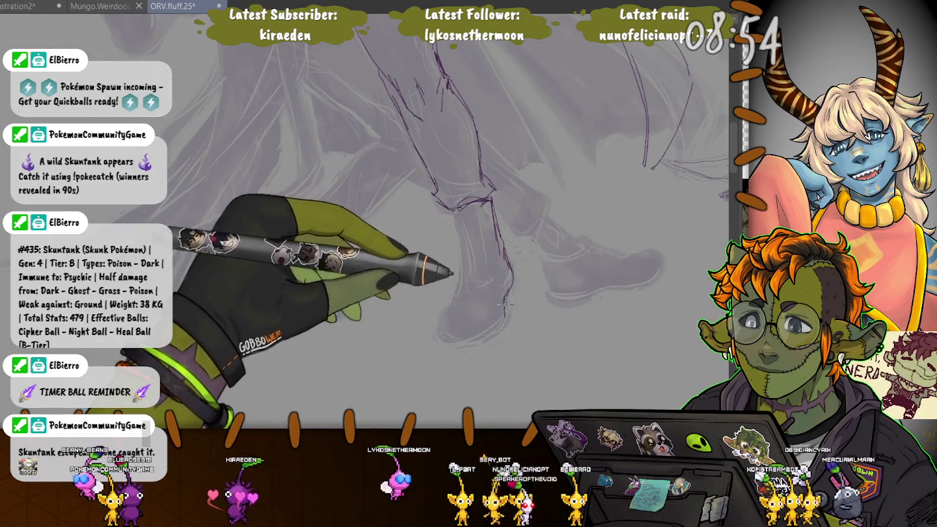
Step: Ink the laced boot's sole outline, then scroll left toward the other leg
drag(509, 288, 440, 346)
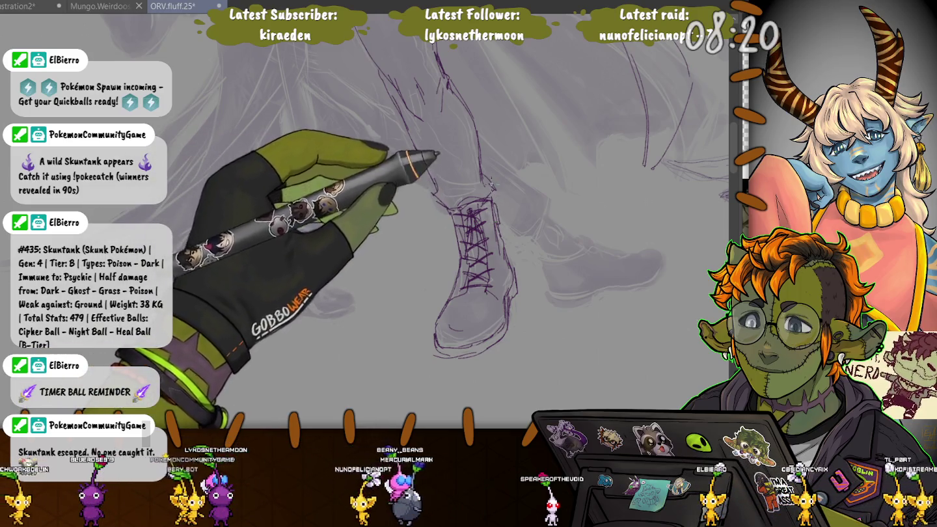
scroll(445, 172, up, 3)
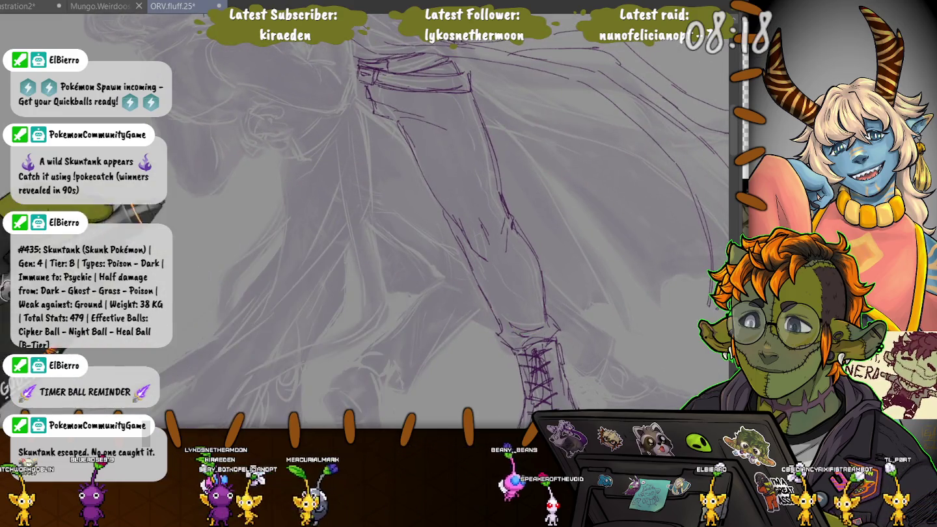
scroll(389, 228, left, 2)
scroll(390, 227, left, 2)
scroll(391, 228, left, 2)
scroll(433, 296, left, 1)
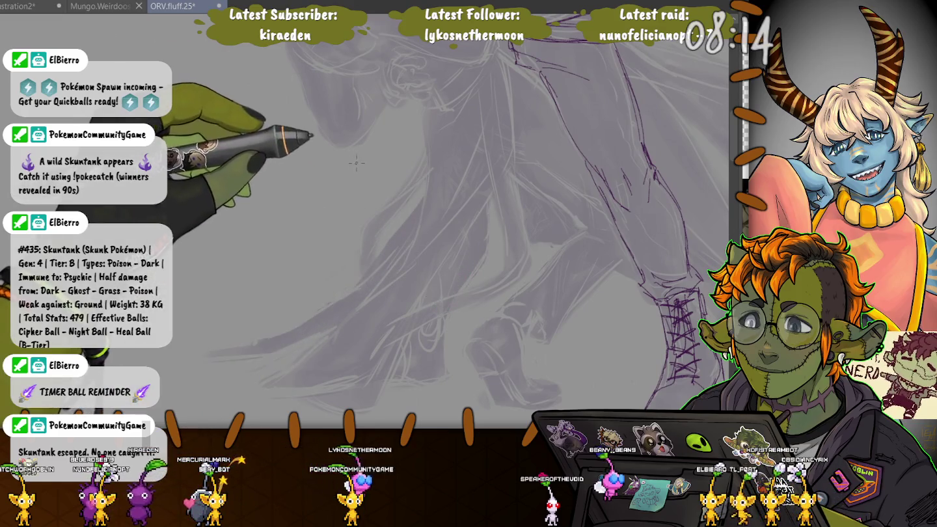
Step: Ink the second leg's shin edges down to the bottom edge of its foot
mouse_move(488, 206)
mouse_down()
mouse_move(483, 263)
mouse_move(453, 301)
mouse_up()
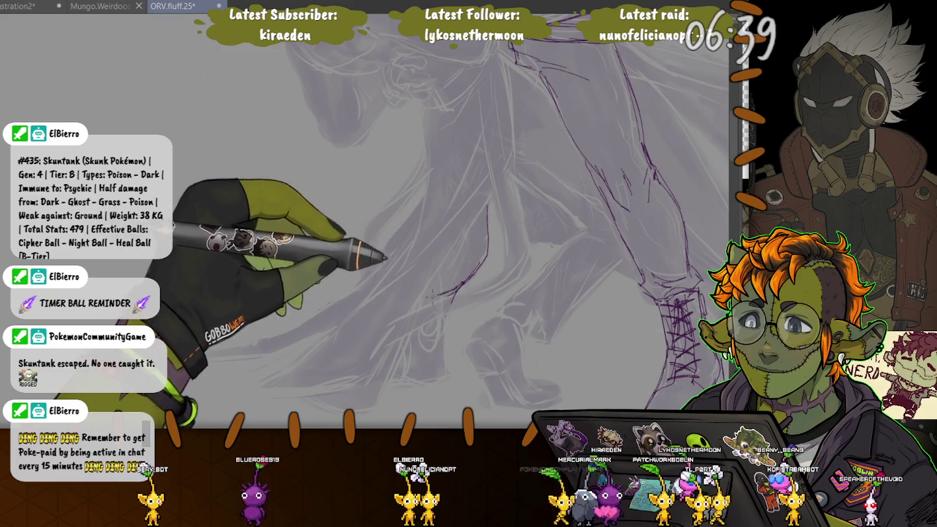
mouse_move(431, 296)
mouse_down()
mouse_move(449, 336)
mouse_move(405, 377)
mouse_up()
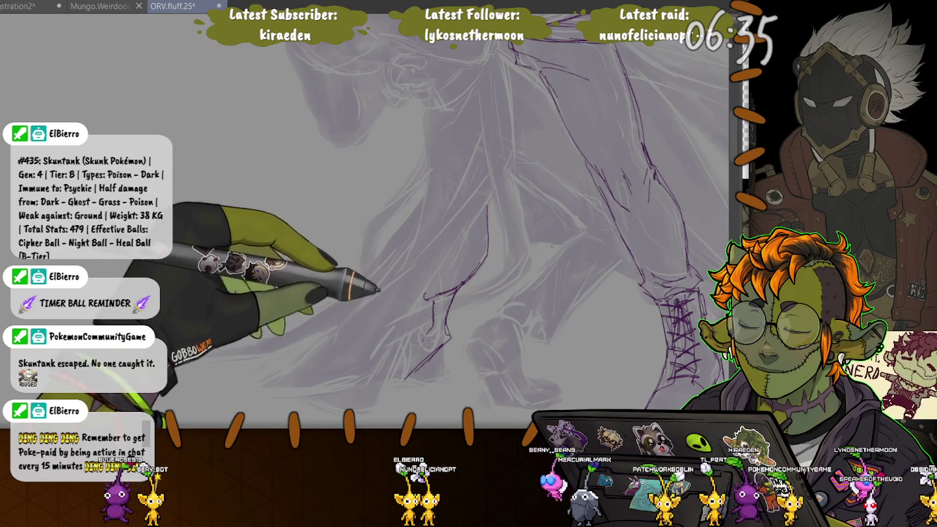
drag(422, 338, 385, 381)
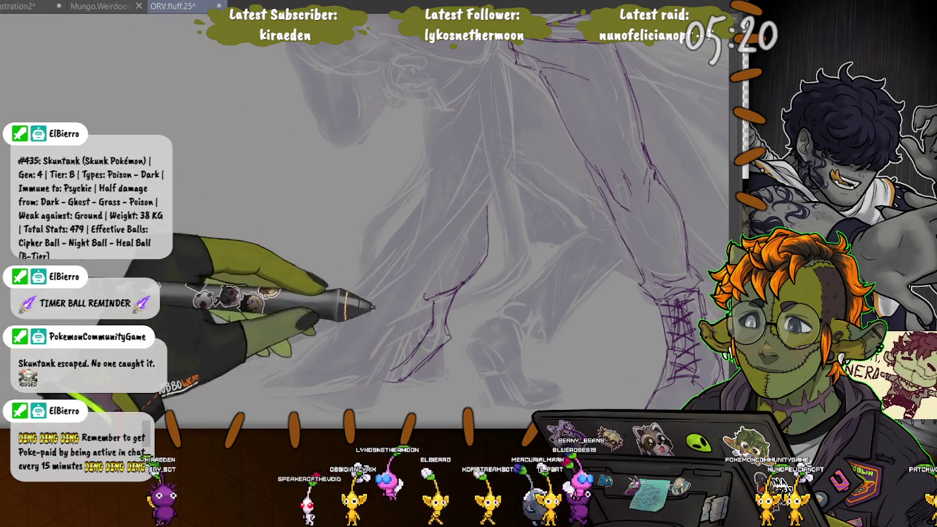
drag(425, 377, 400, 379)
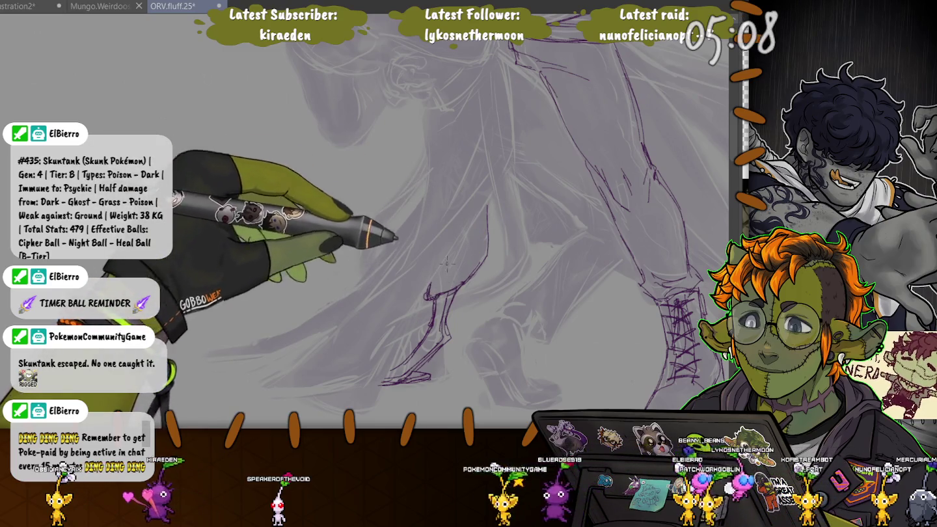
Step: Zoom in on the coat tails and ink another sweeping coat curve
scroll(279, 217, up, 5)
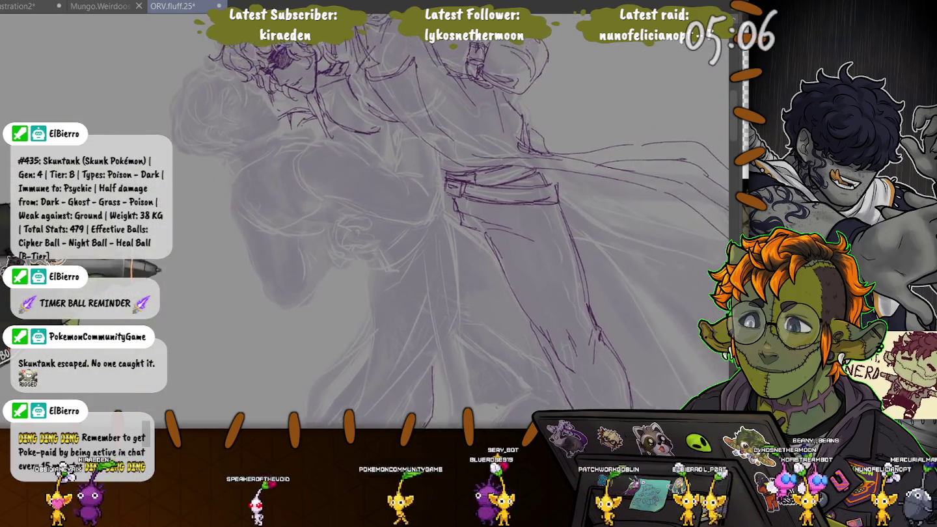
scroll(320, 346, down, 5)
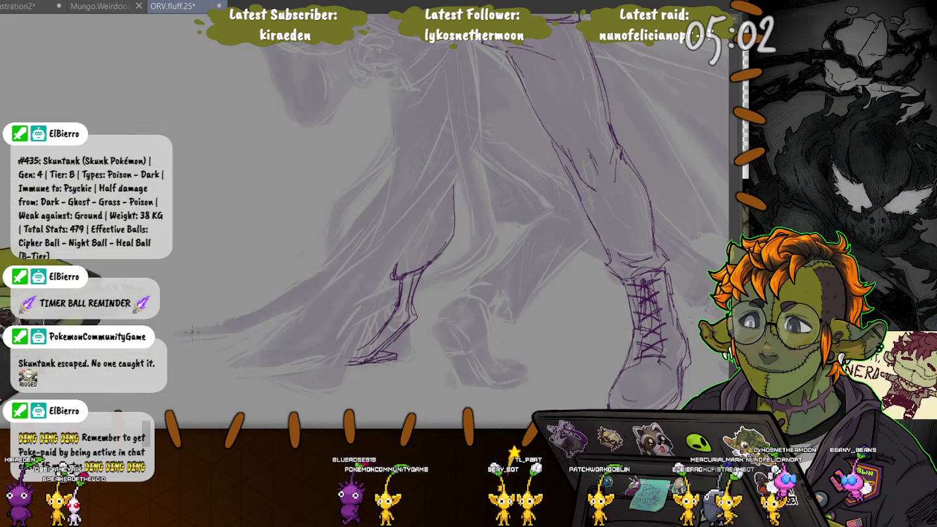
scroll(271, 201, up, 3)
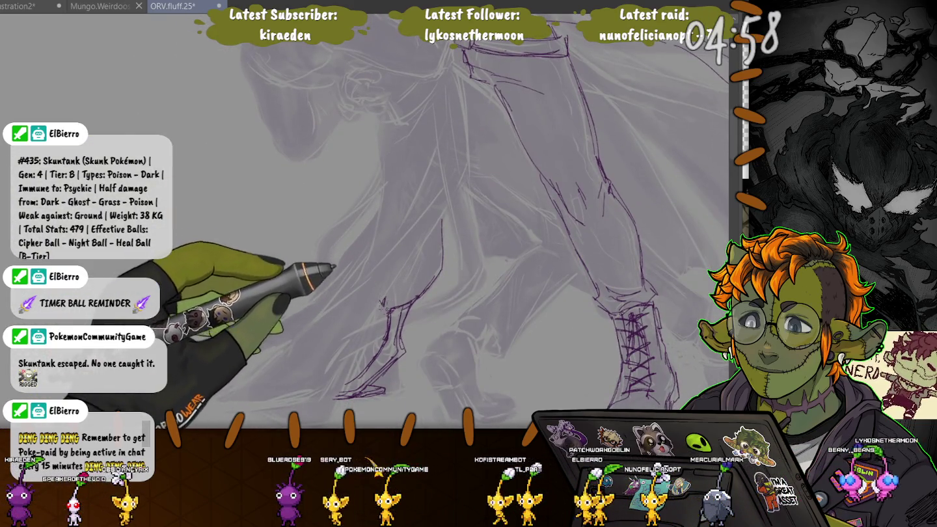
scroll(442, 221, up, 5)
scroll(441, 221, up, 10)
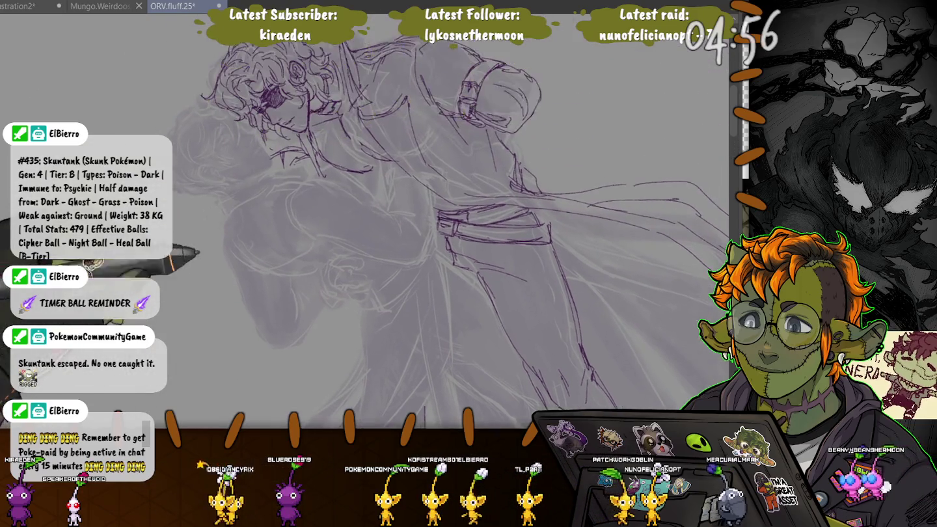
scroll(429, 221, down, 1)
scroll(430, 221, down, 3)
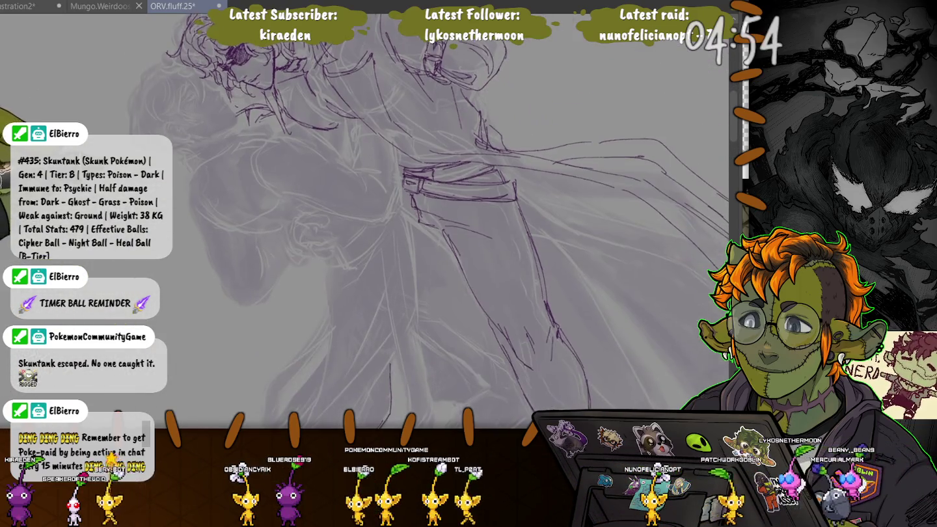
scroll(183, 232, up, 3)
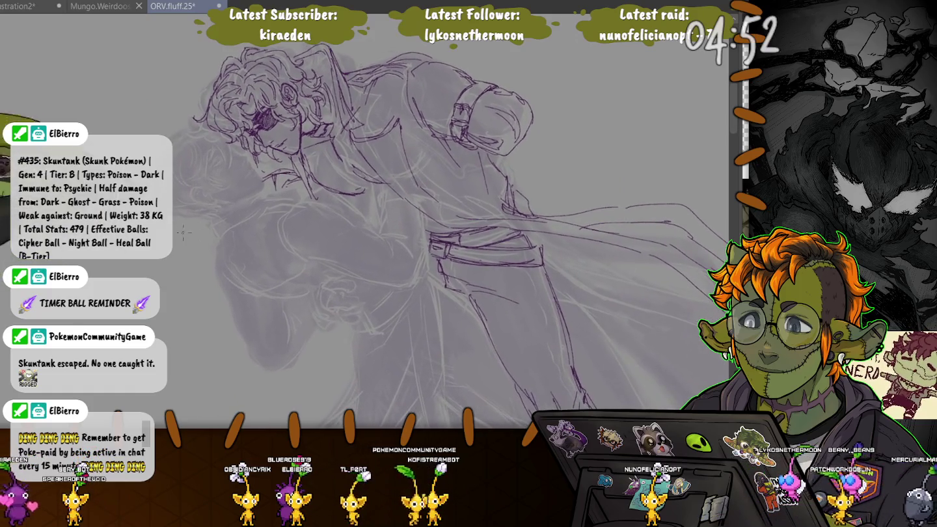
scroll(439, 265, up, 3)
scroll(439, 265, up, 2)
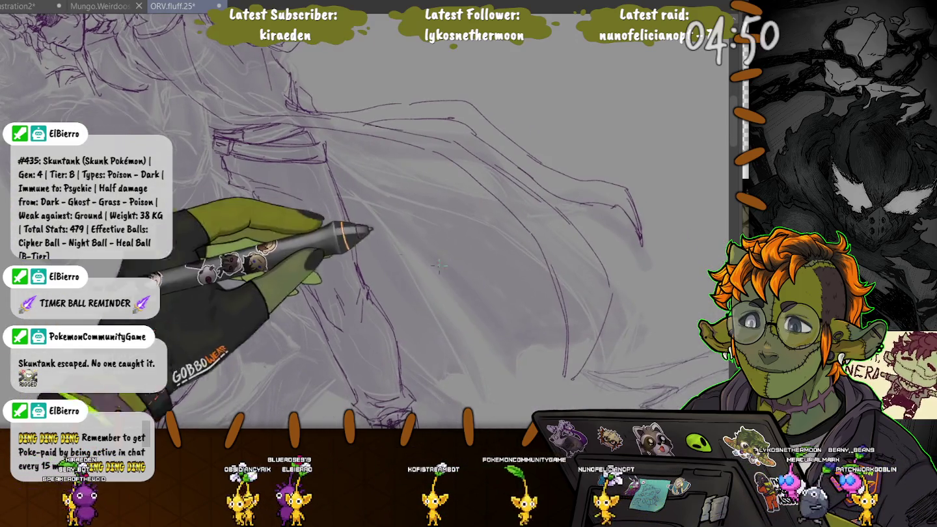
drag(527, 274, 492, 339)
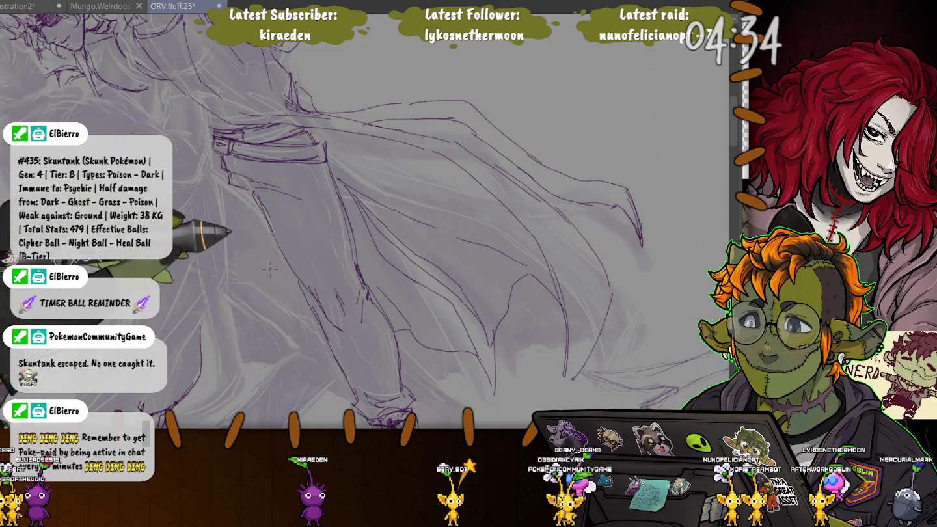
Step: Zoom out to the full figure and loosely lasso the inked laced boot
scroll(270, 269, down, 3)
scroll(247, 268, down, 2)
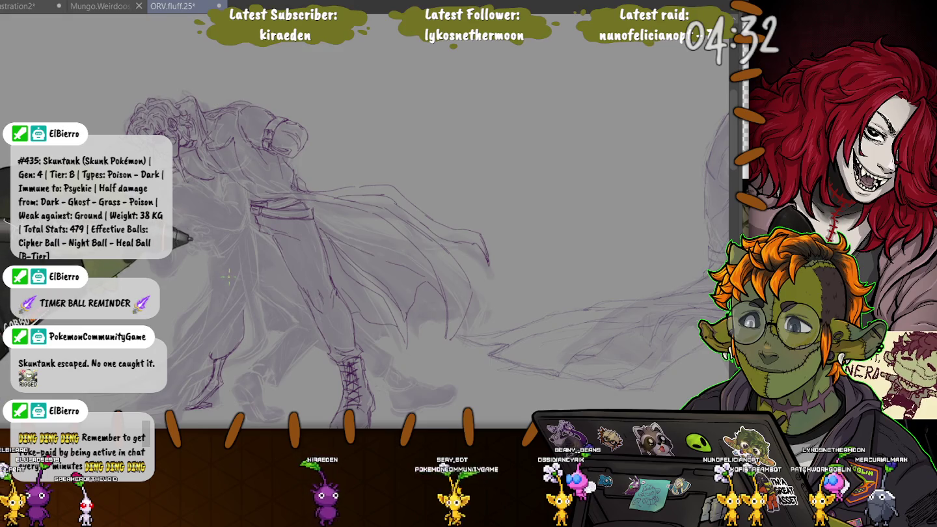
scroll(217, 337, up, 1)
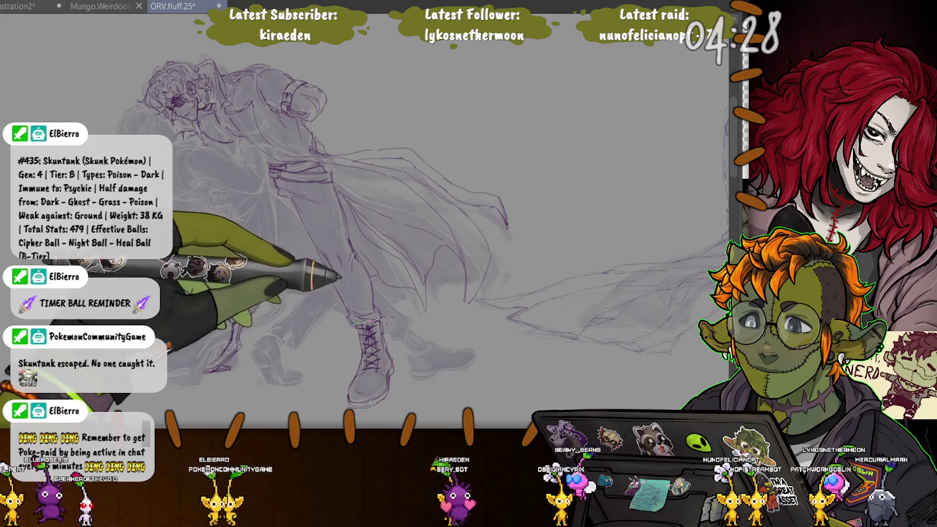
drag(328, 365, 326, 368)
Step: Transform the selected boot slightly to the right, confirm, and deselect
key(ctrl+t)
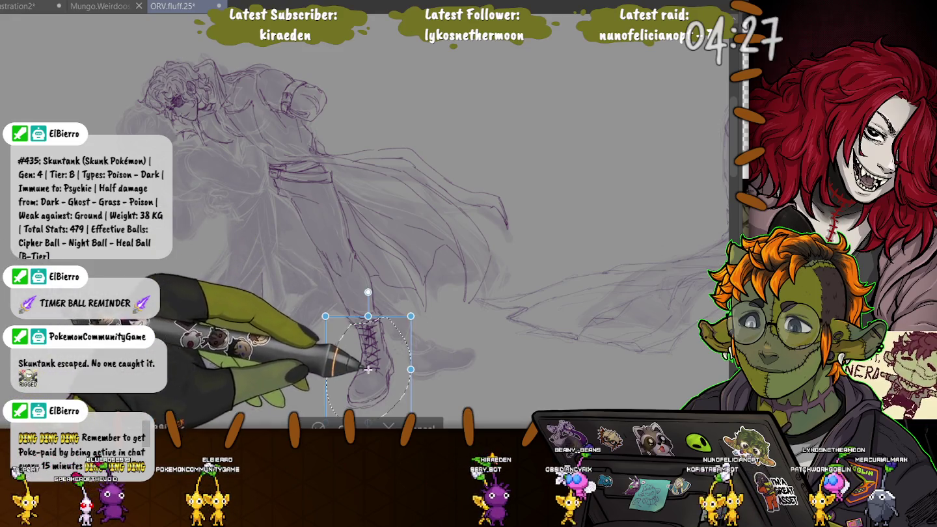
scroll(338, 338, down, 2)
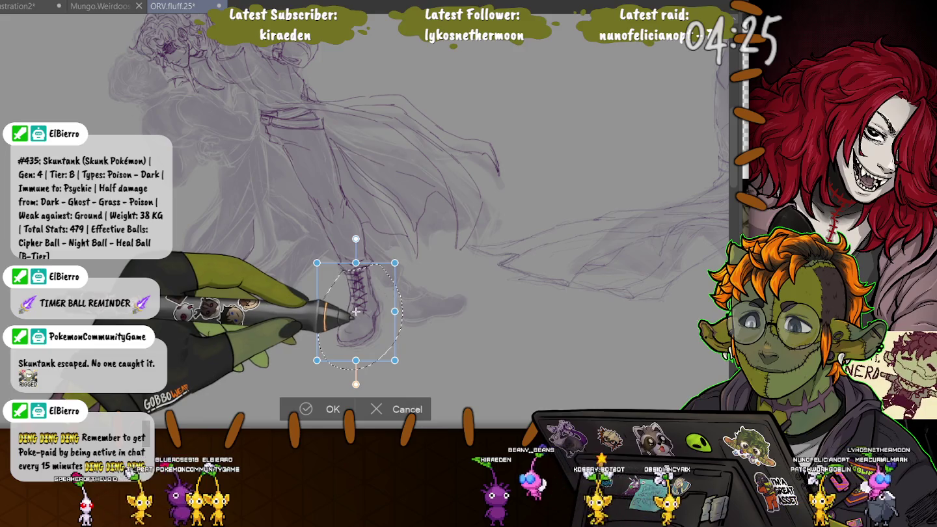
drag(355, 312, 359, 311)
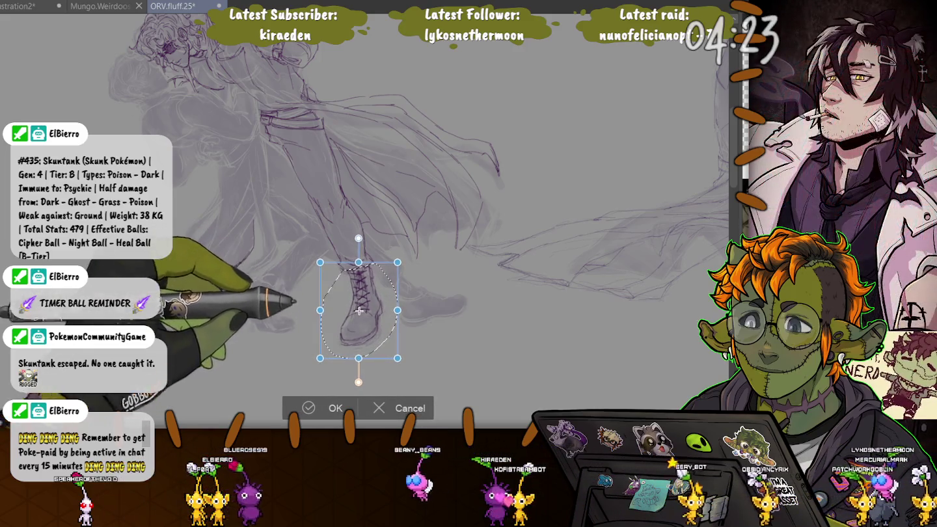
key(Return)
key(ctrl+d)
Step: Save the ORV.fluff.25 file
scroll(416, 228, up, 2)
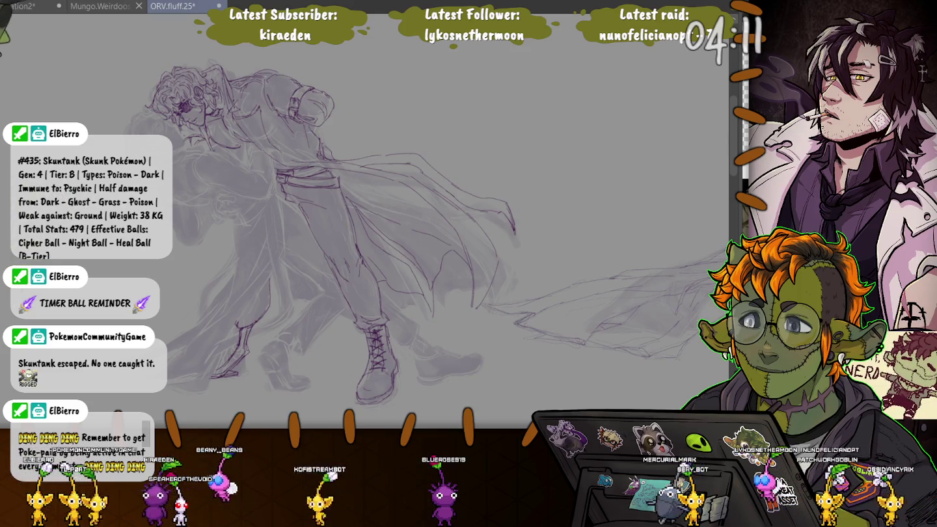
key(ctrl+s)
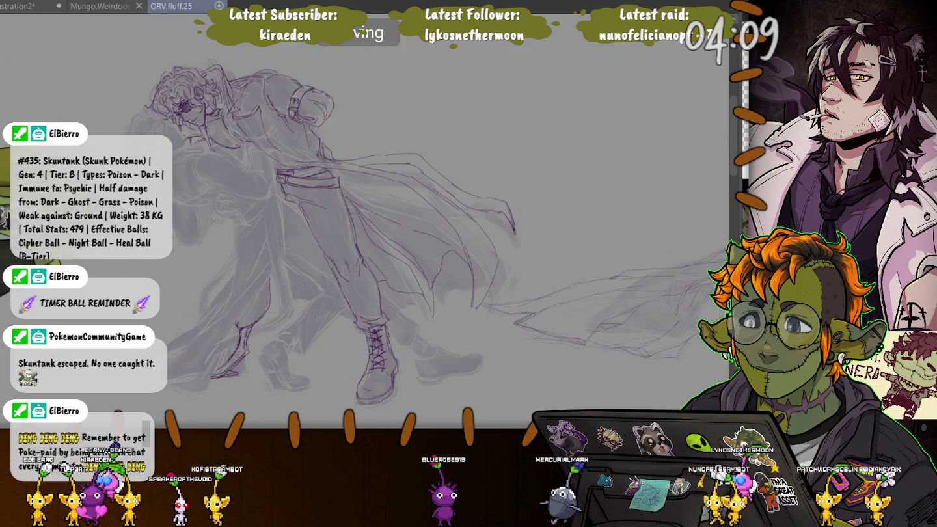
scroll(260, 195, up, 5)
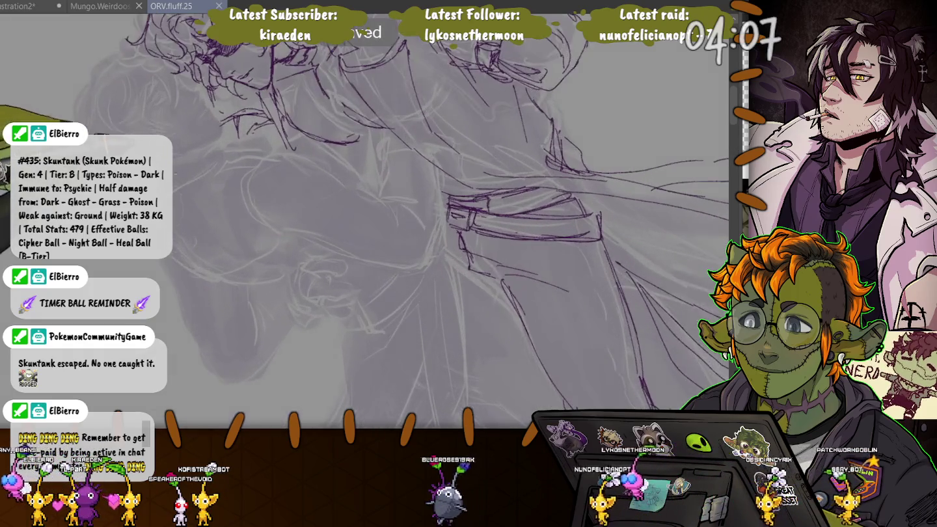
scroll(390, 221, down, 5)
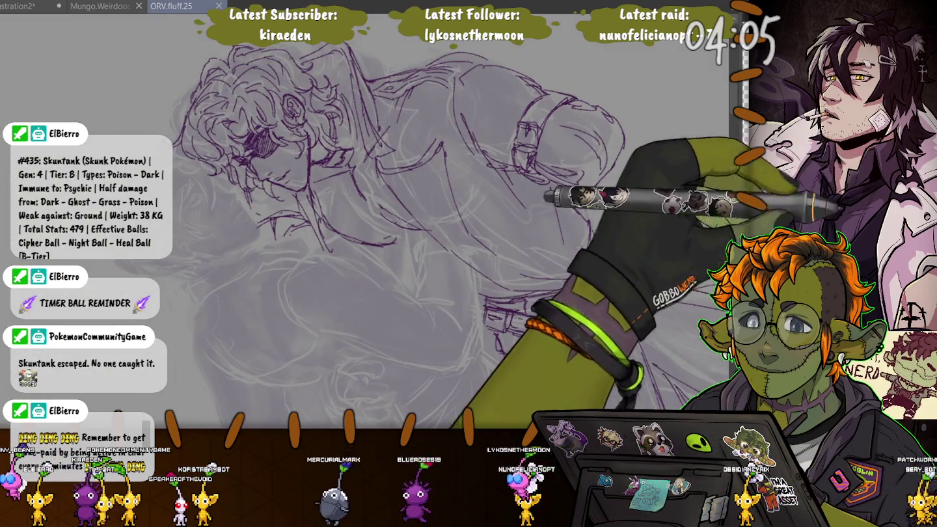
Step: Zoom in close on the two characters' faces
scroll(215, 196, up, 3)
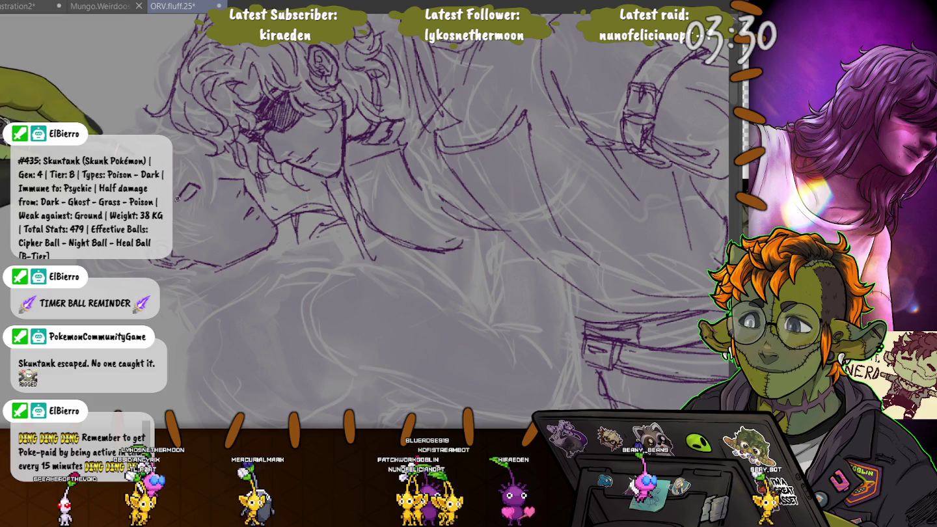
scroll(202, 209, up, 2)
scroll(202, 208, up, 1)
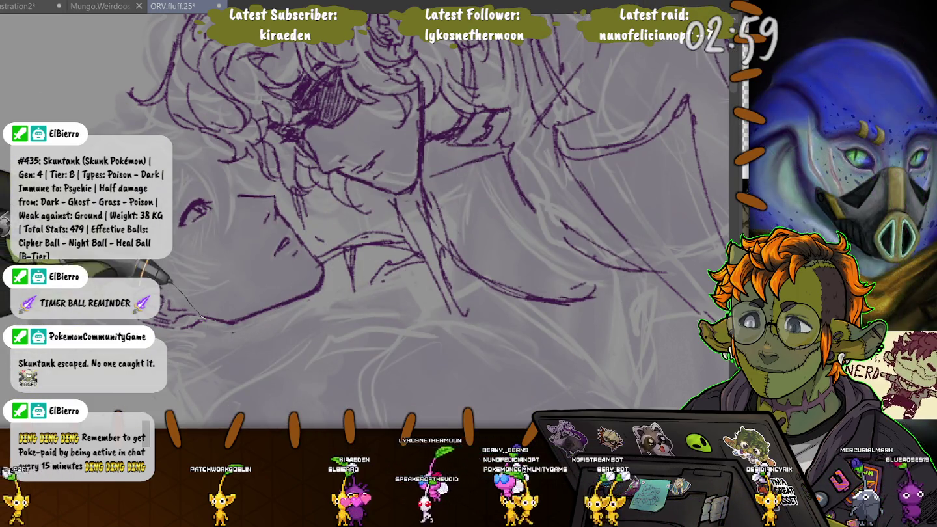
Step: Lasso and transform the inked chin lines, then reselect them for another transform
drag(202, 320, 198, 322)
key(ctrl+t)
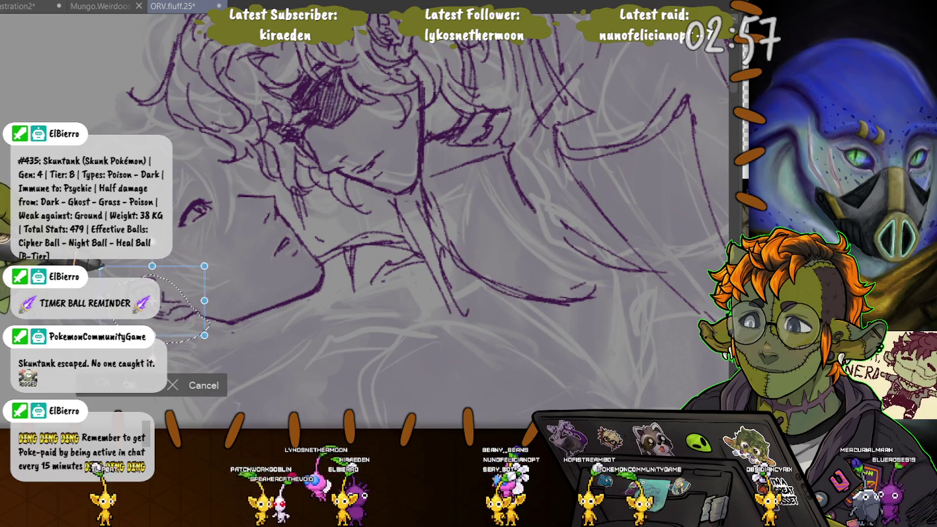
key(Return)
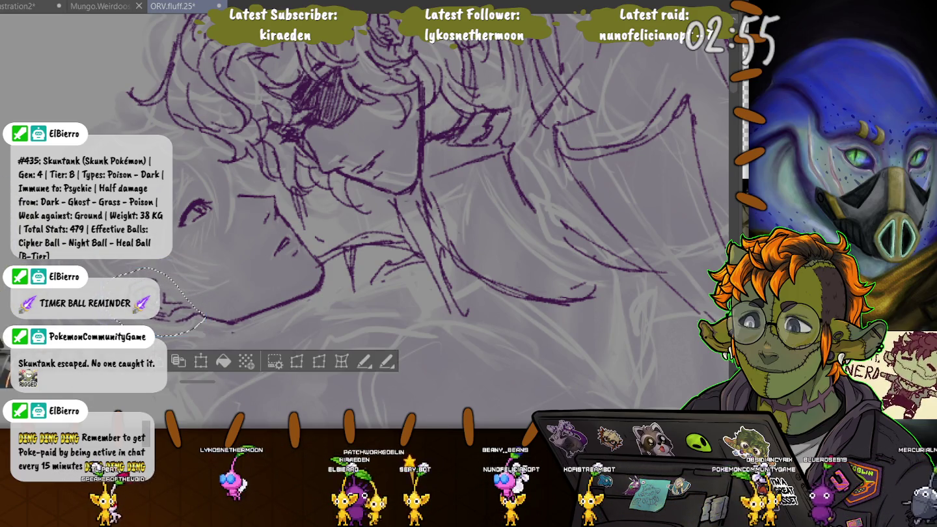
key(ctrl+d)
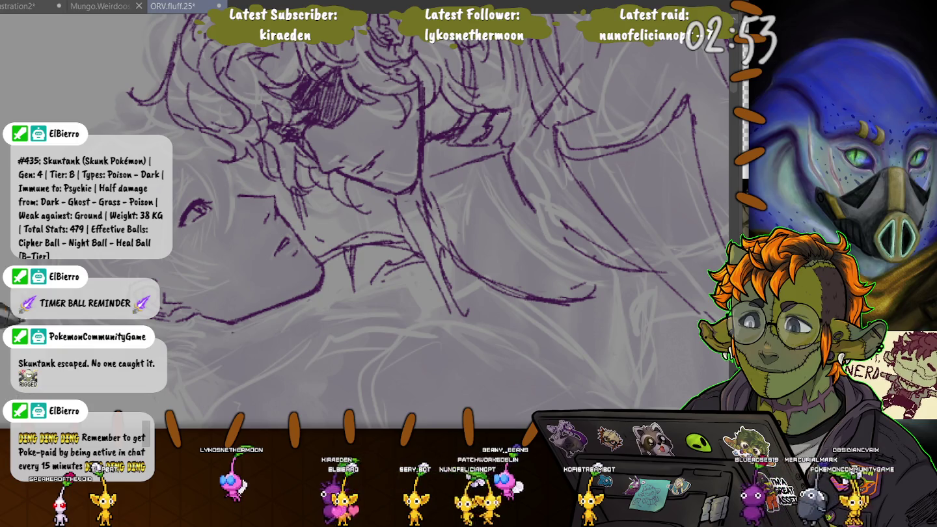
drag(198, 313, 147, 306)
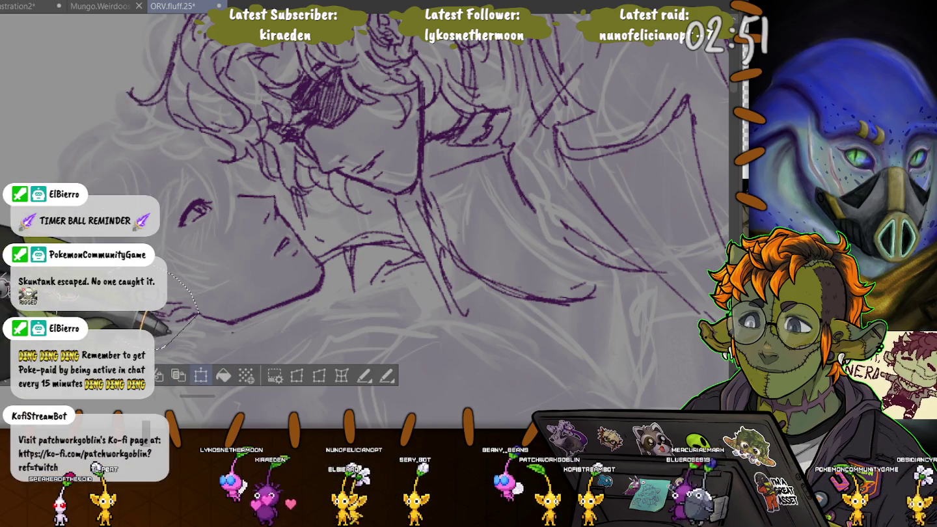
key(ctrl+t)
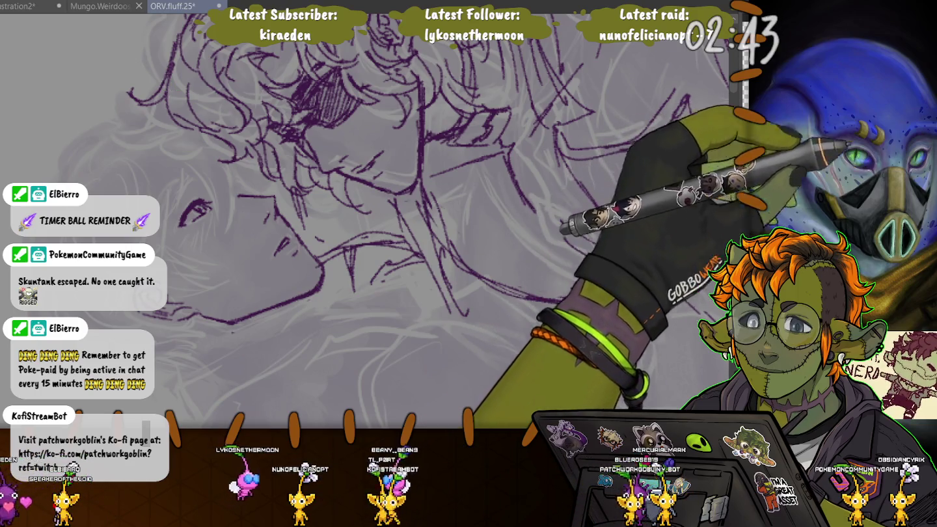
Step: Mirror the canvas horizontally and pan to the left side of the sketch
key(m)
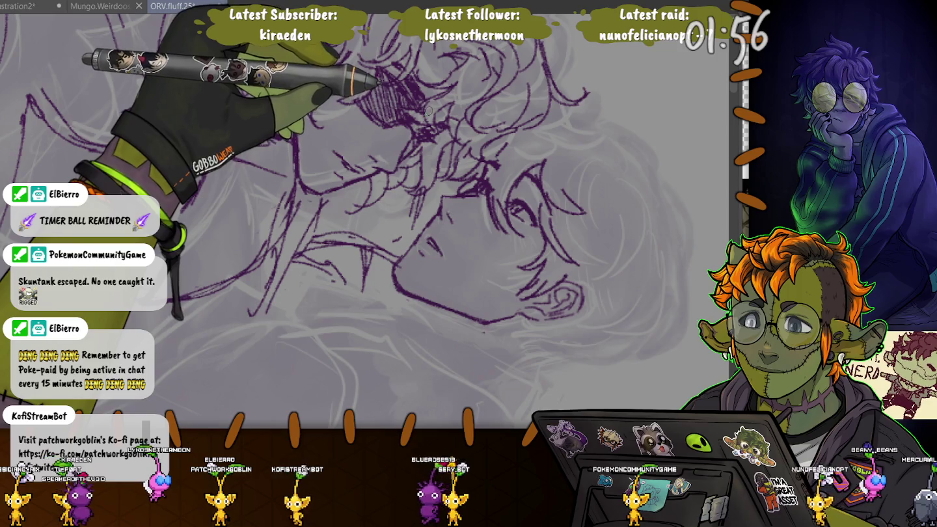
drag(389, 125, 127, 125)
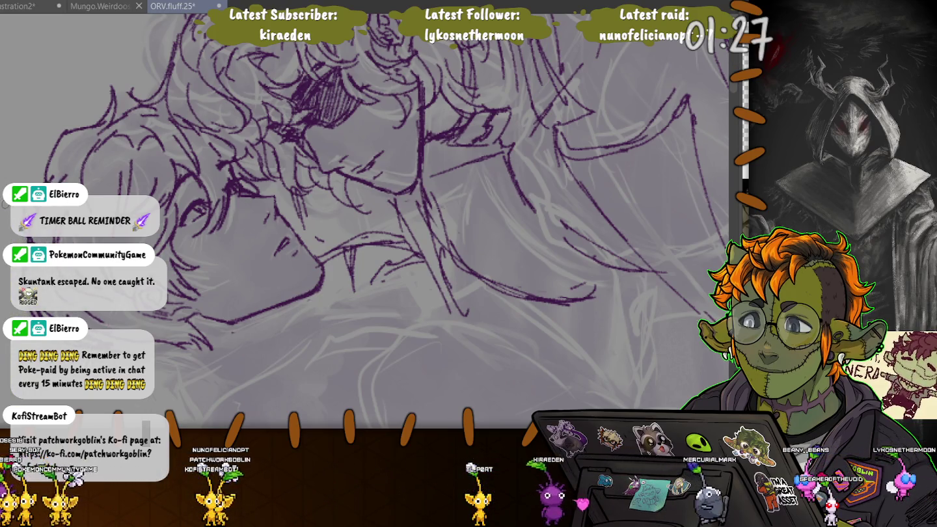
Step: Tilt the view slightly, ink purple hair strokes around the head, and return to the faces
drag(319, 270, 365, 218)
drag(239, 256, 187, 146)
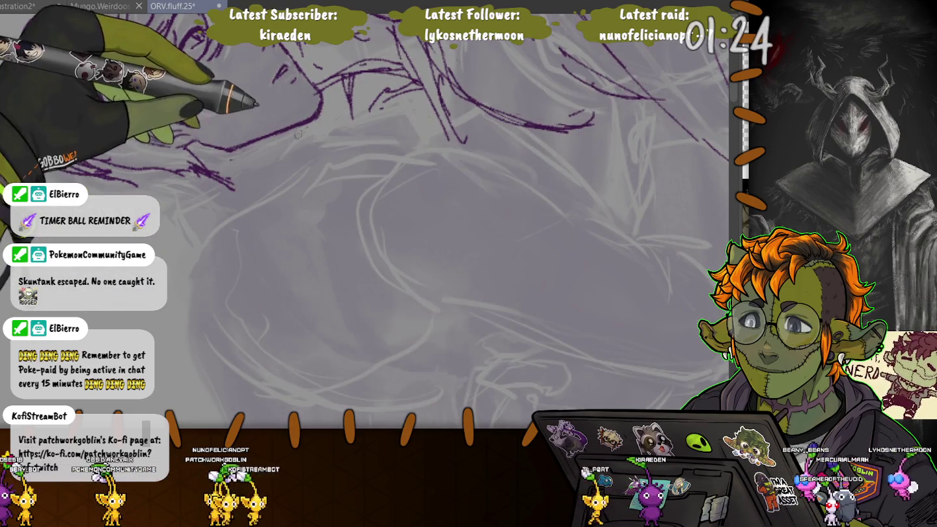
drag(220, 151, 265, 153)
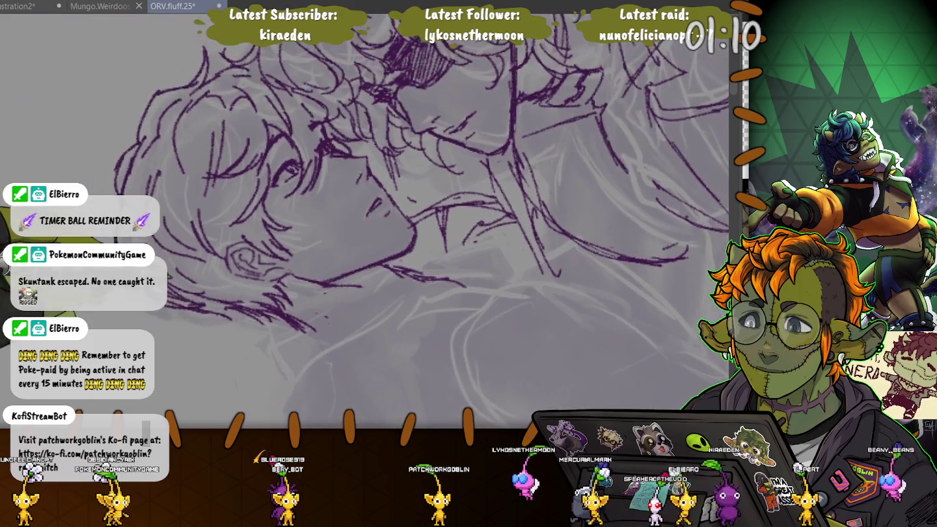
drag(365, 214, 403, 273)
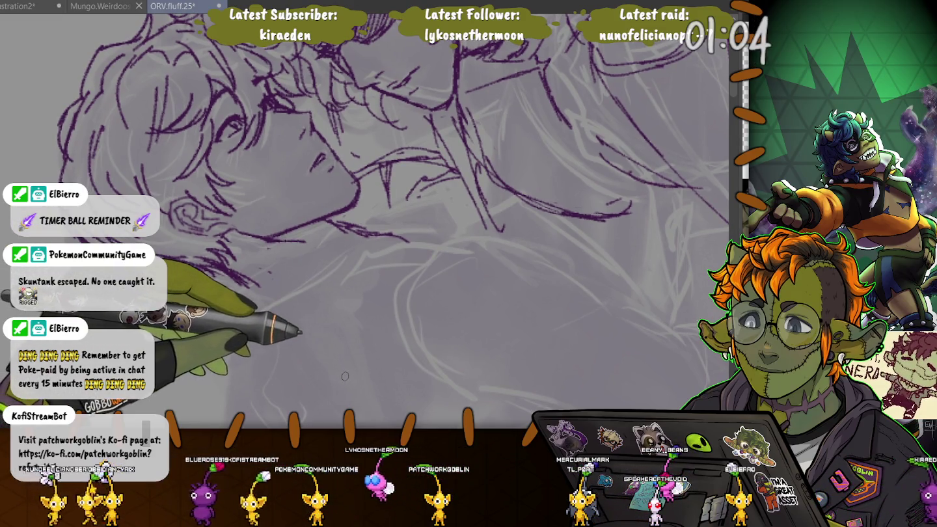
Step: Ink purple lines below the faces along the collar, coat, ear and neck
scroll(364, 208, down, 2)
scroll(365, 207, down, 1)
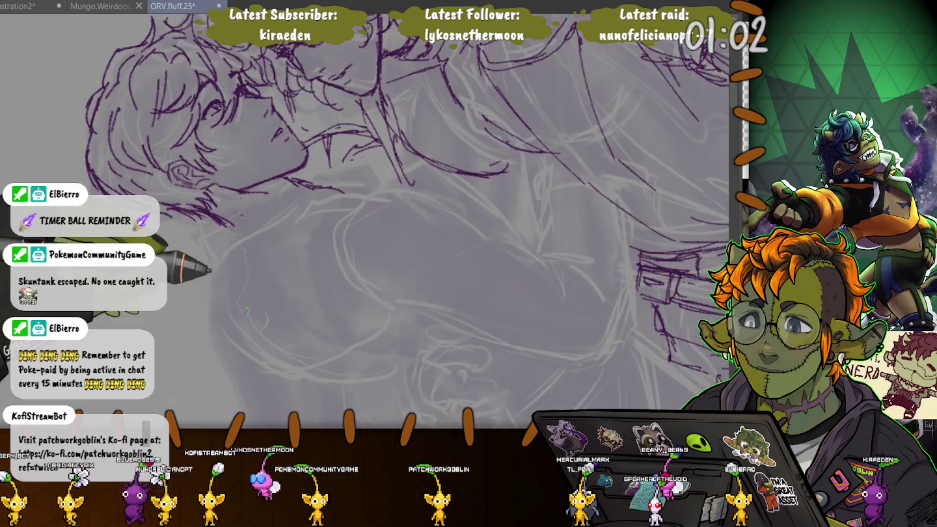
scroll(365, 208, down, 2)
scroll(364, 209, down, 1)
scroll(223, 307, up, 1)
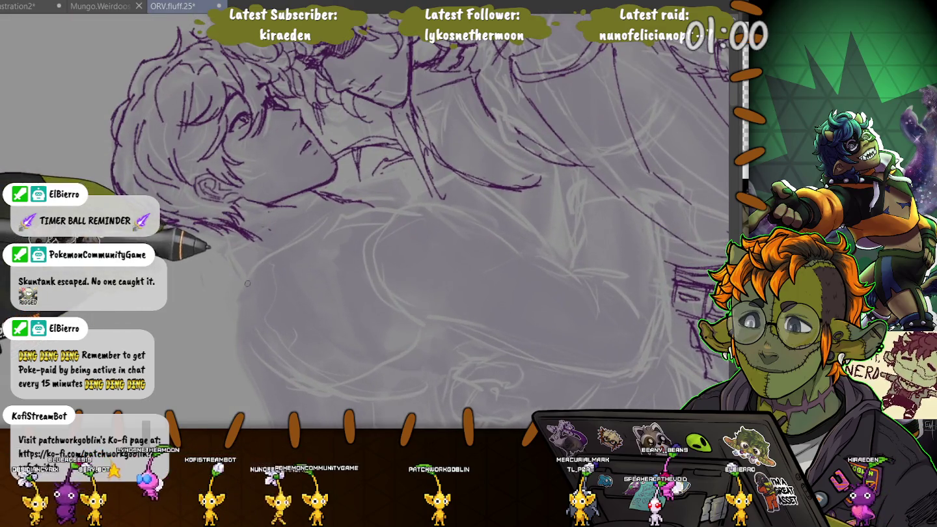
scroll(223, 308, up, 1)
drag(217, 318, 201, 304)
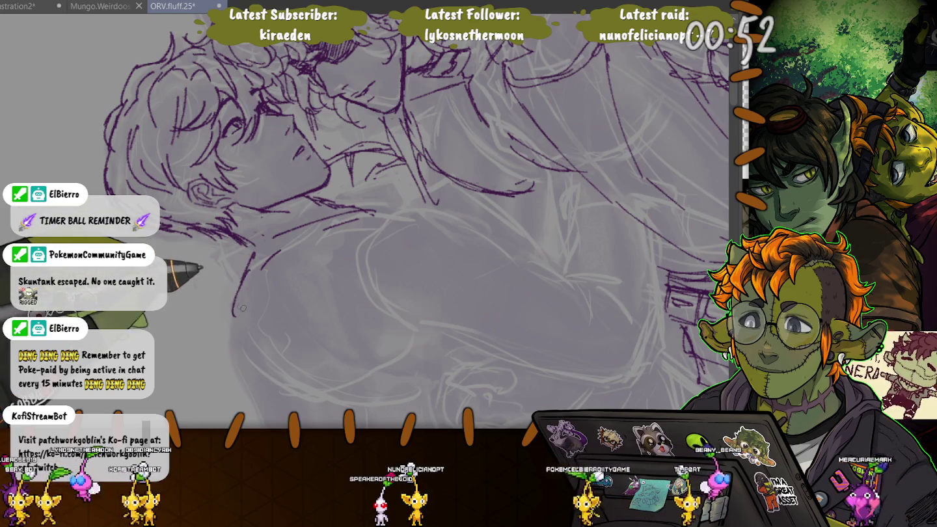
drag(251, 257, 310, 275)
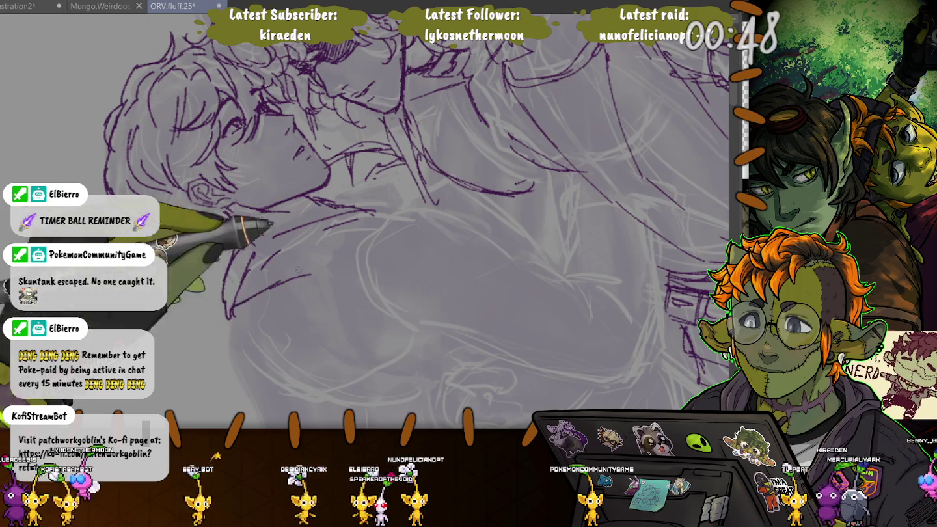
drag(365, 246, 514, 264)
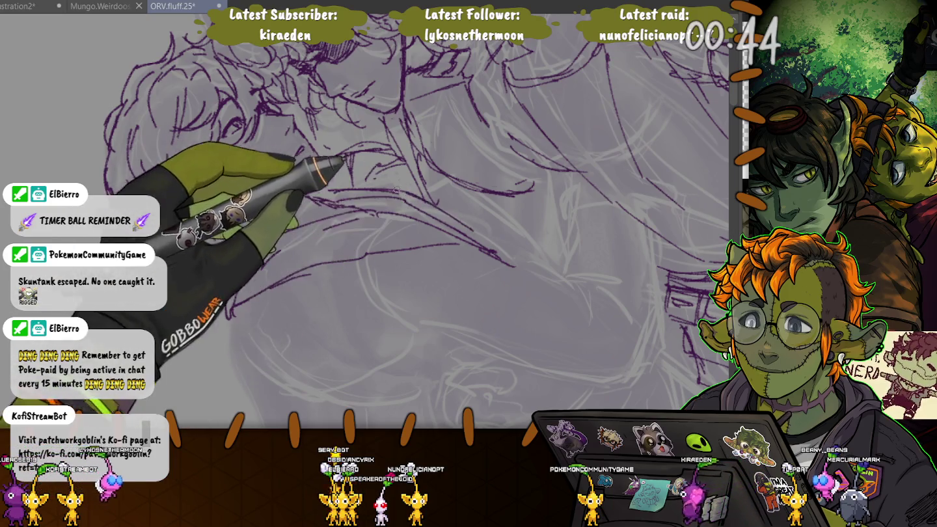
drag(326, 187, 357, 187)
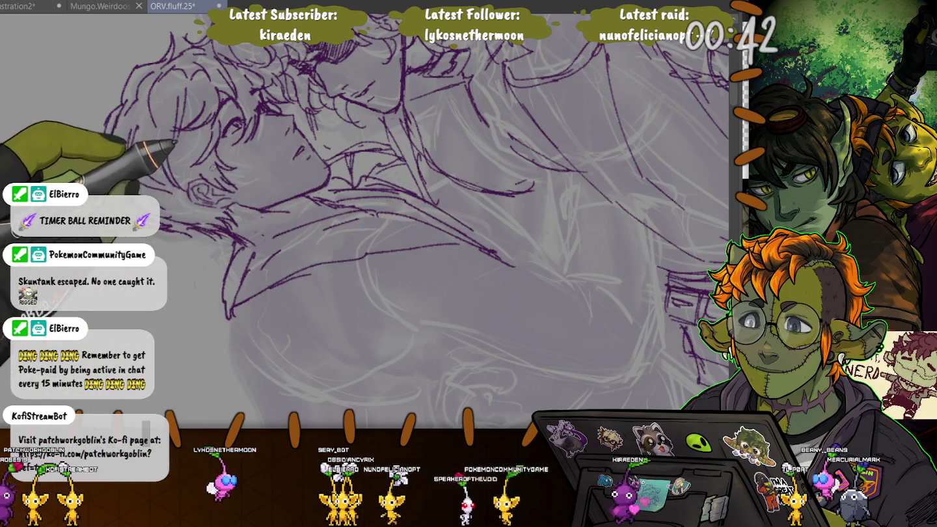
drag(176, 142, 236, 200)
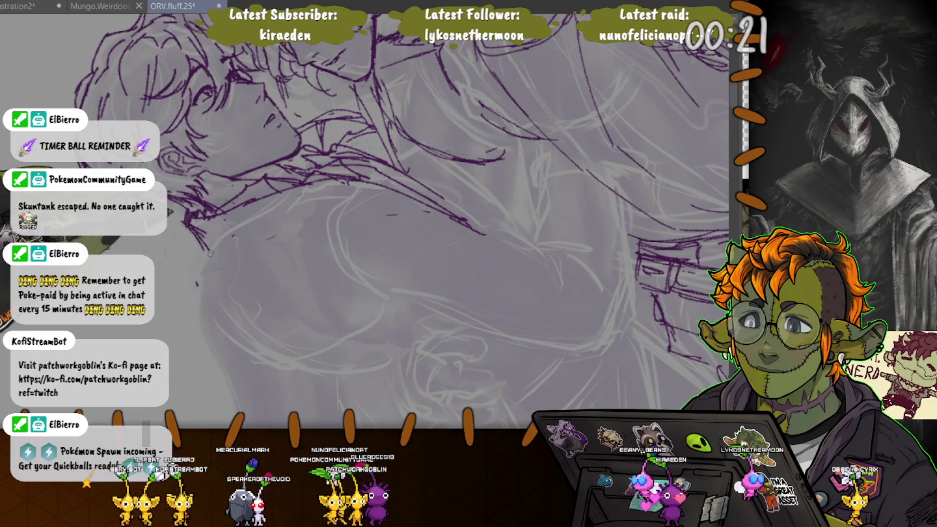
Step: Draw a curved contour below the collar and hatch shading along the jaw and chin
drag(286, 238, 355, 255)
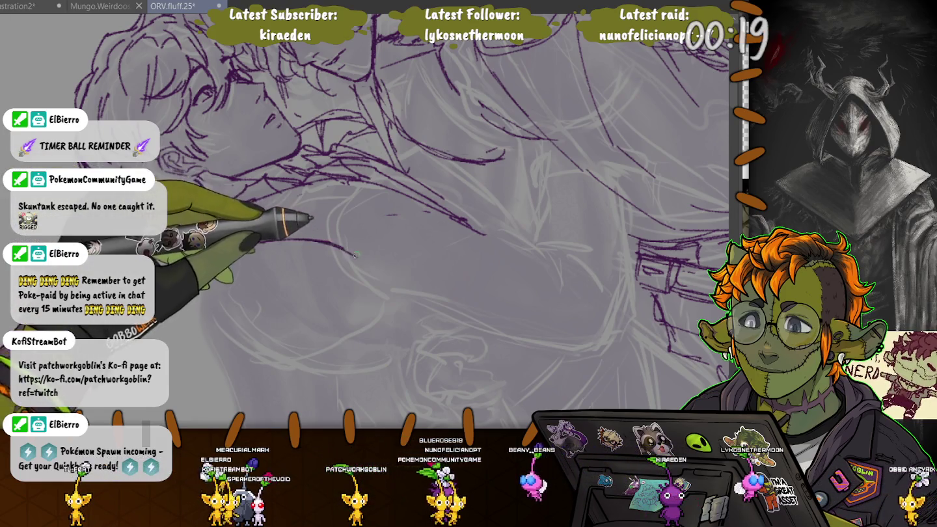
drag(214, 244, 329, 239)
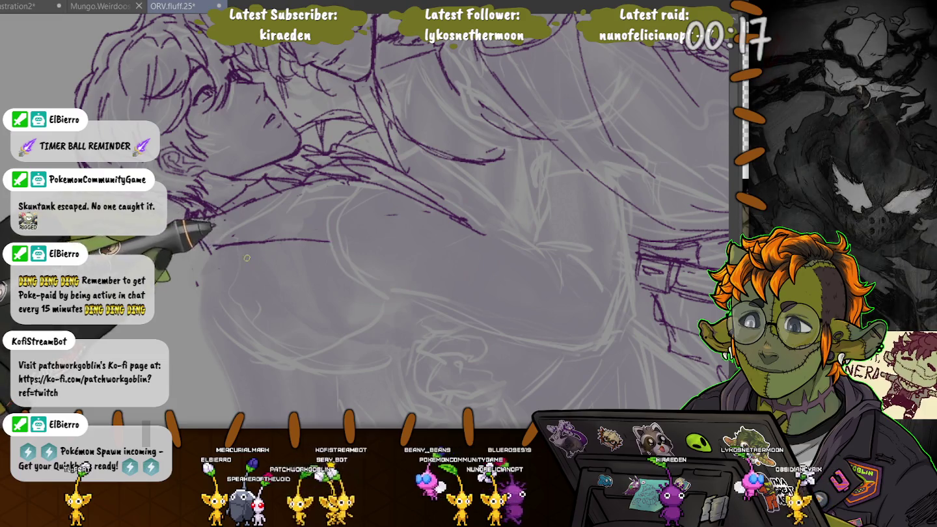
drag(198, 218, 214, 248)
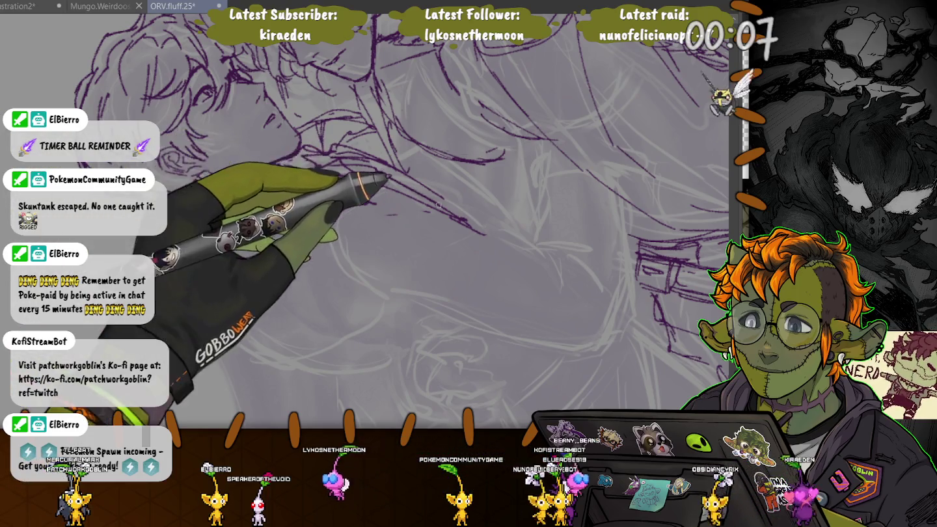
drag(322, 156, 354, 162)
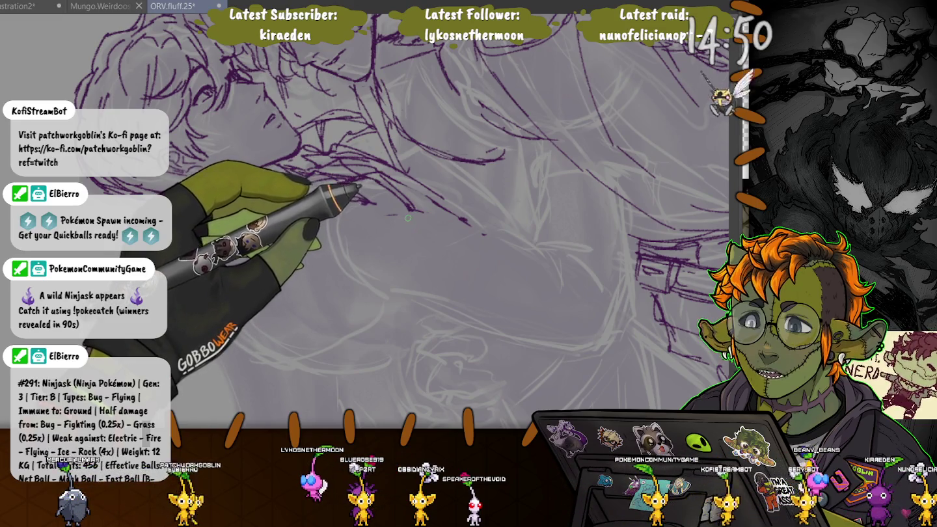
drag(185, 212, 211, 249)
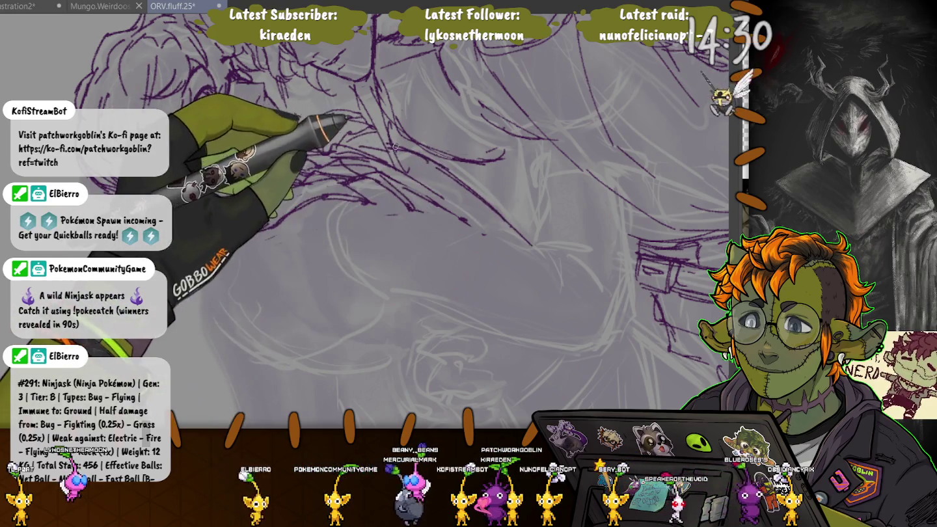
Step: Ink purple hair strands in the upper area and coat lines on the right
scroll(377, 195, up, 2)
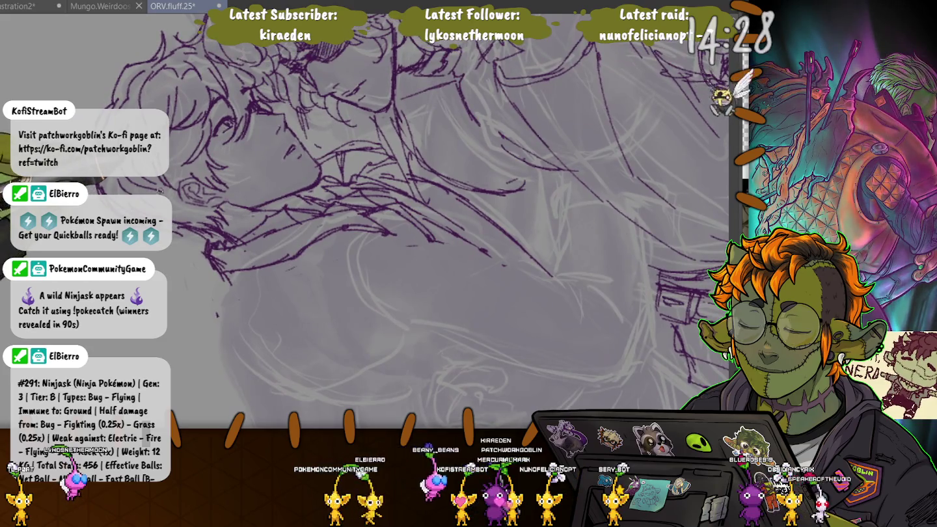
drag(283, 290, 185, 199)
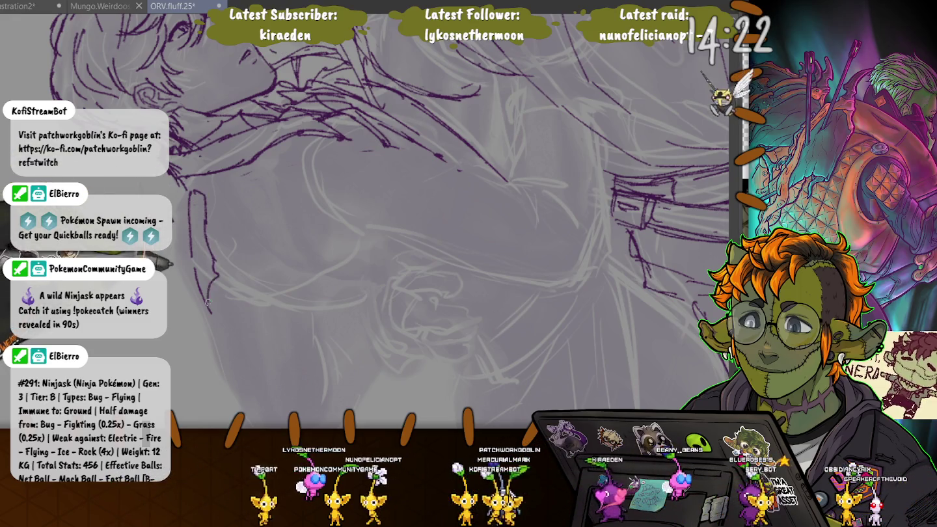
drag(256, 277, 488, 331)
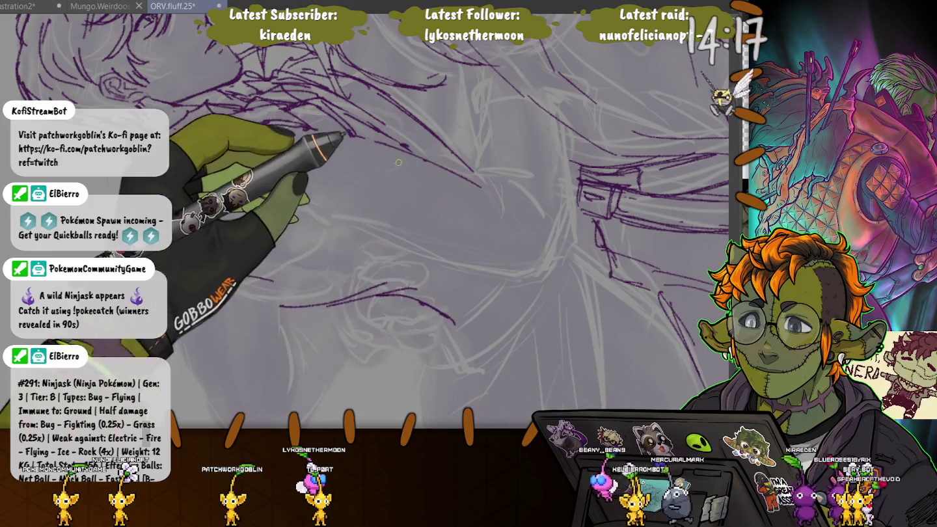
drag(279, 97, 372, 128)
drag(482, 215, 553, 257)
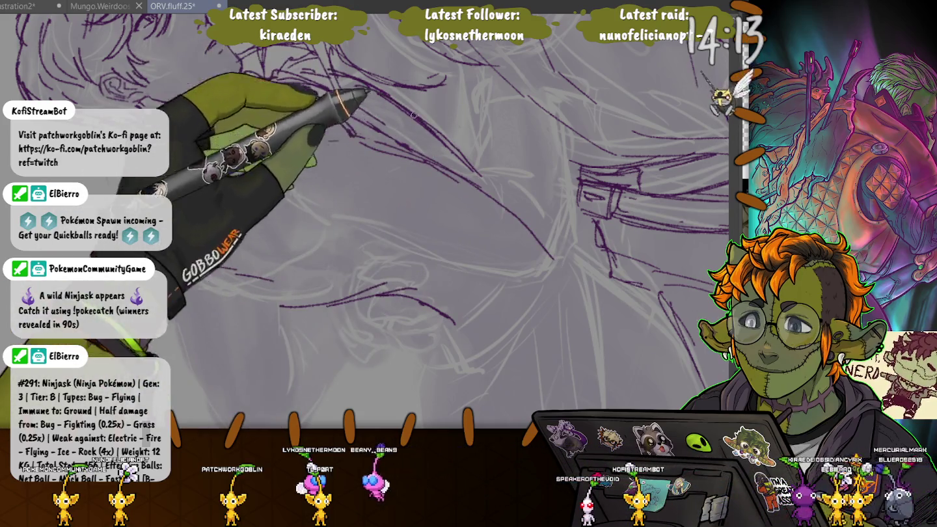
drag(447, 139, 489, 185)
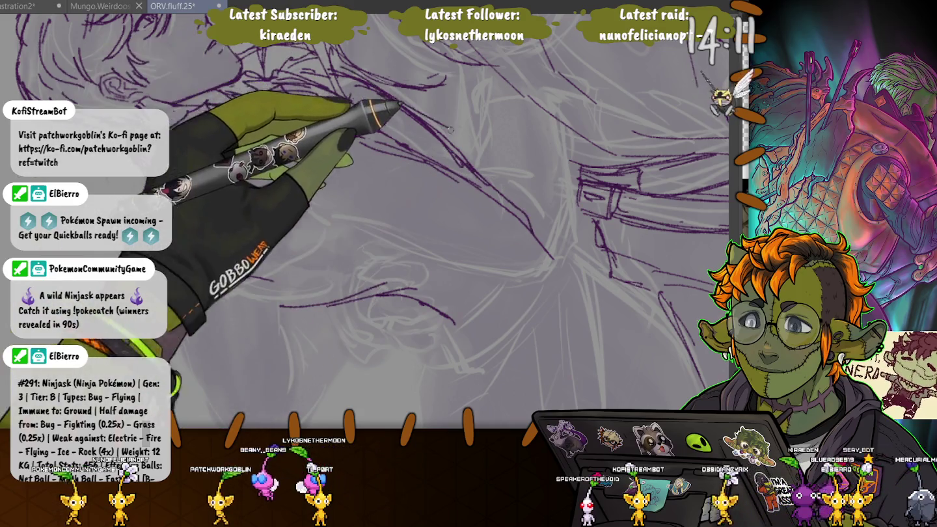
drag(333, 83, 318, 103)
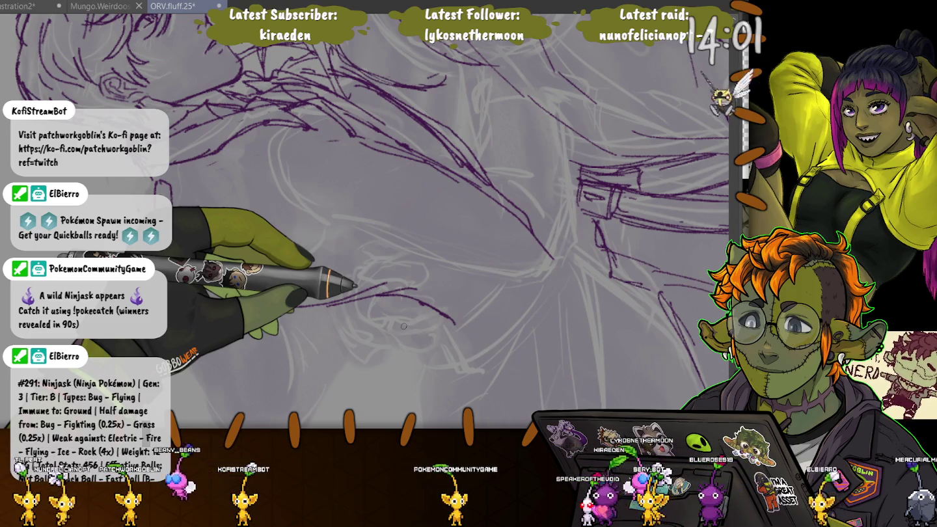
Step: Sketch the clenched fist's curled fingers and knuckle loops in purple
drag(404, 325, 199, 265)
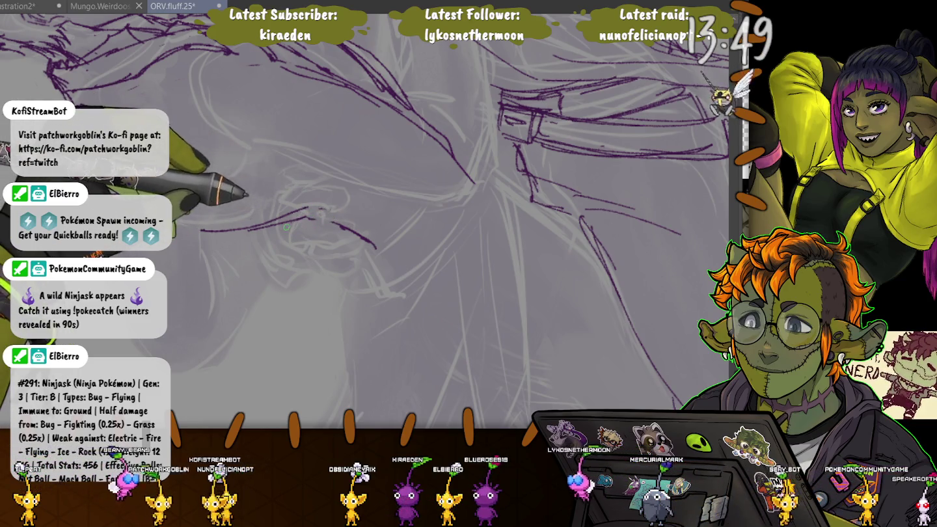
mouse_move(324, 205)
mouse_down()
mouse_move(302, 223)
mouse_move(294, 254)
mouse_move(390, 244)
mouse_move(323, 259)
mouse_move(361, 247)
mouse_up()
drag(318, 227, 327, 266)
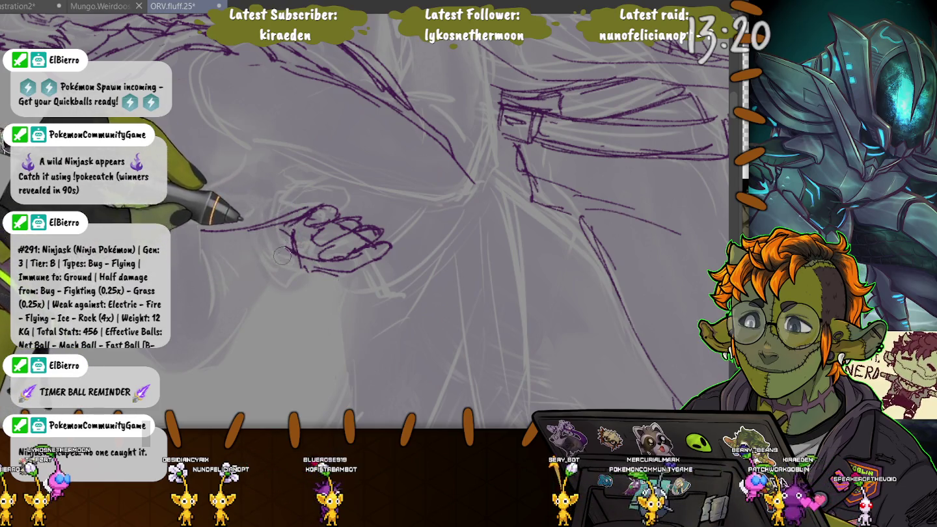
Step: Undo the rough fist, redraw it with curled knuckle loops, and draw a coat line toward the hand
key(ctrl+z)
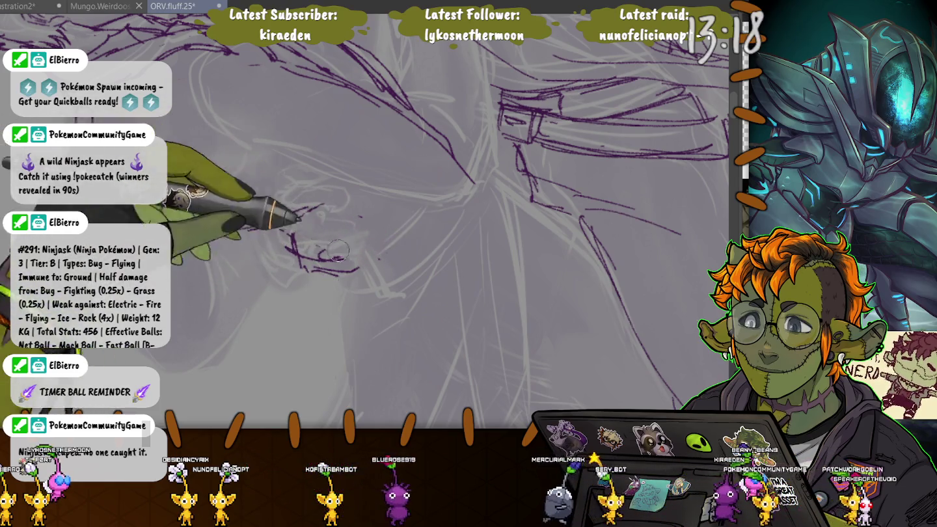
key(ctrl+z)
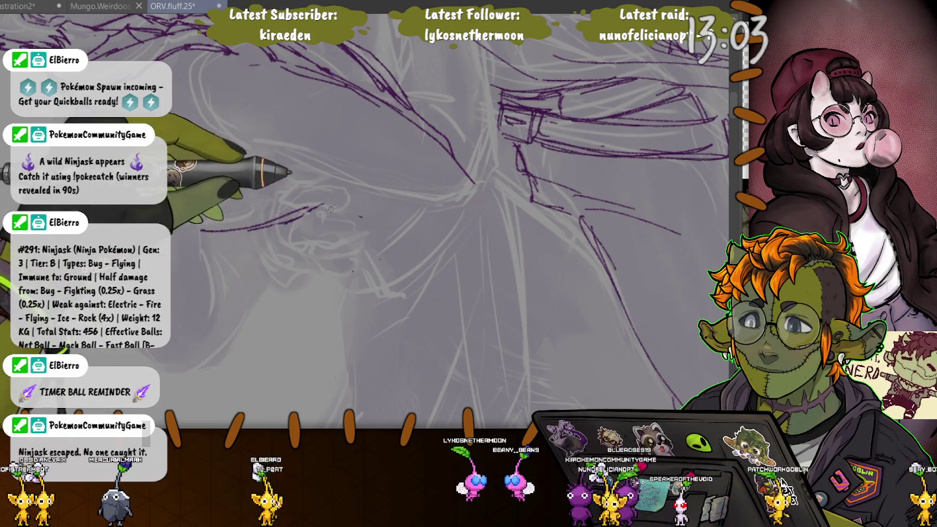
drag(320, 225, 295, 220)
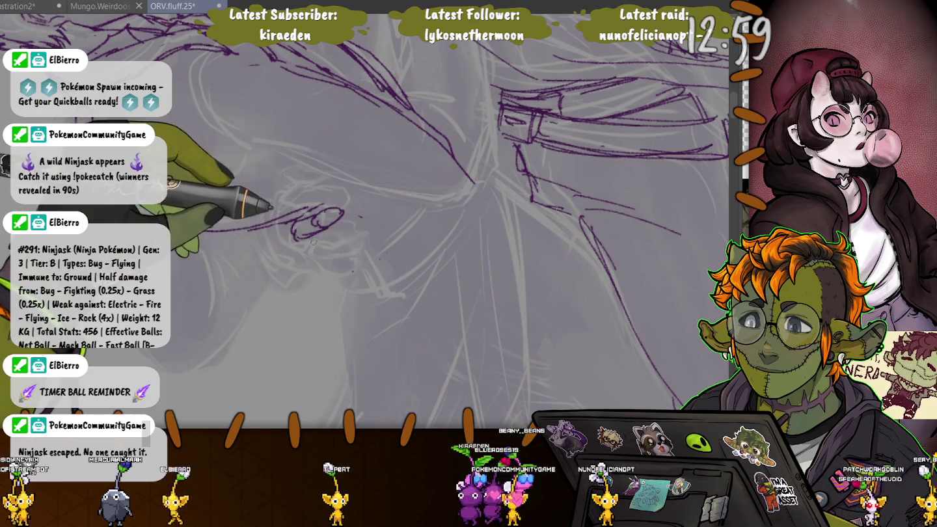
mouse_move(338, 225)
mouse_down()
mouse_move(318, 263)
mouse_move(358, 254)
mouse_up()
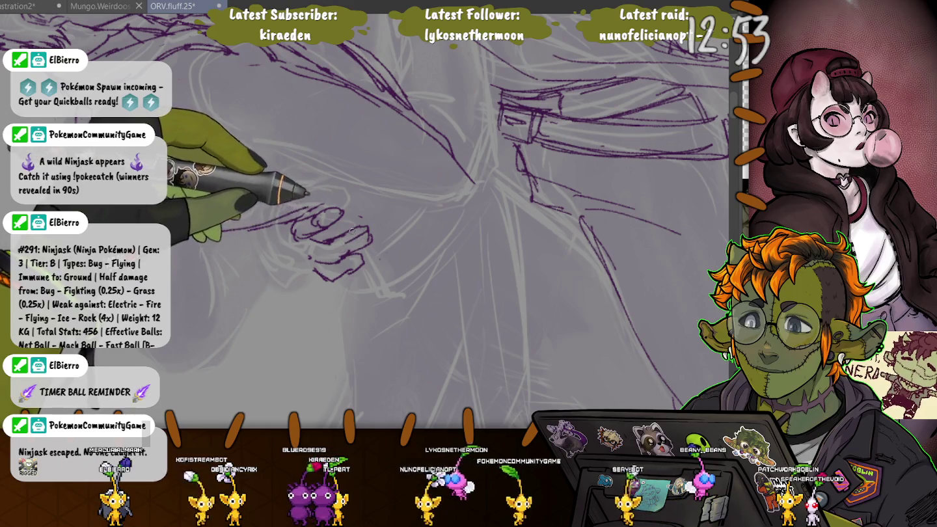
drag(364, 264, 354, 240)
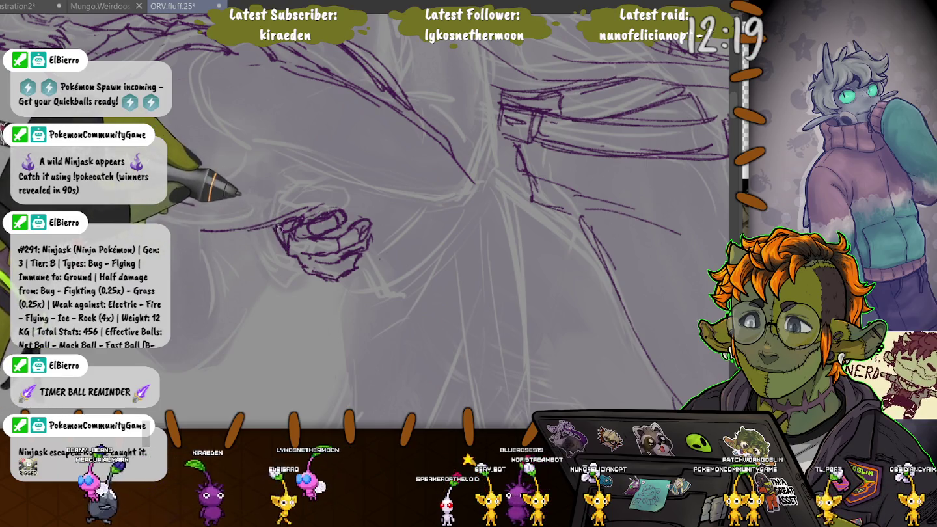
drag(278, 228, 332, 358)
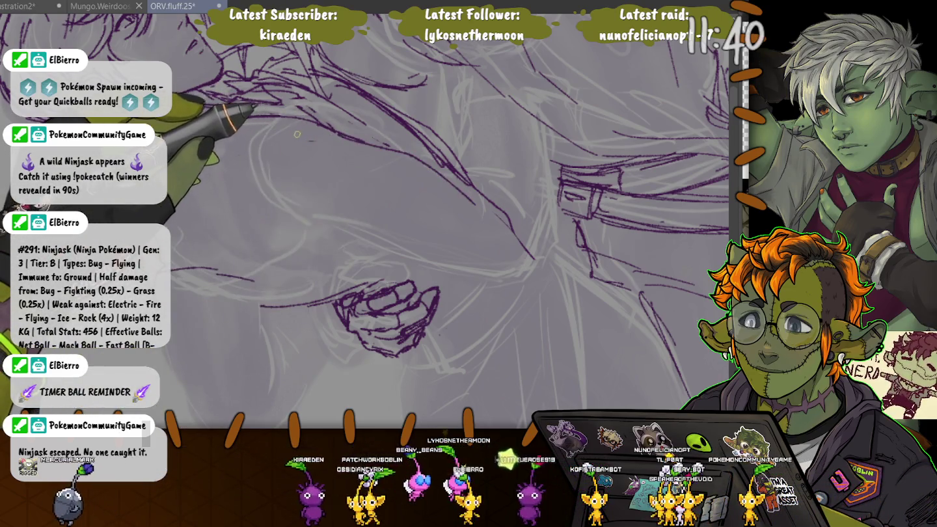
drag(304, 133, 308, 184)
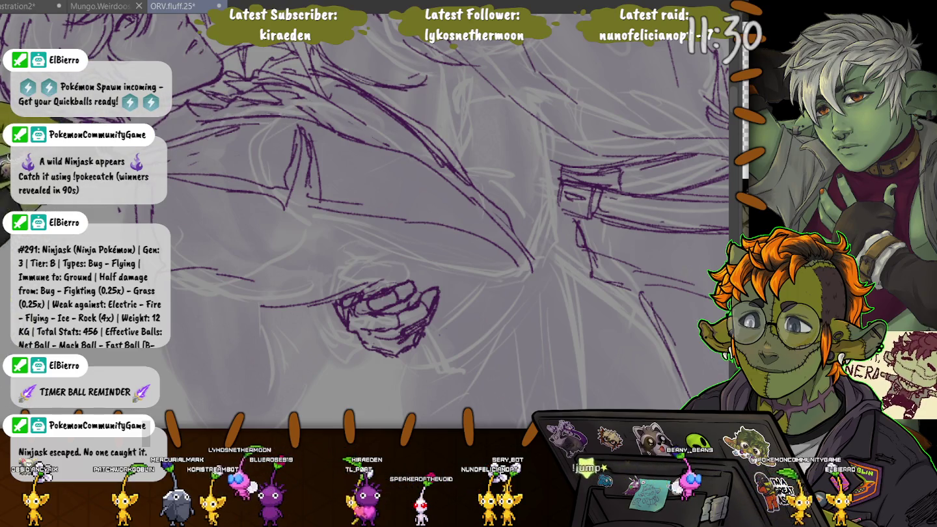
Step: Ink several long vertical coat fold lines below the clasped hand
scroll(364, 221, up, 2)
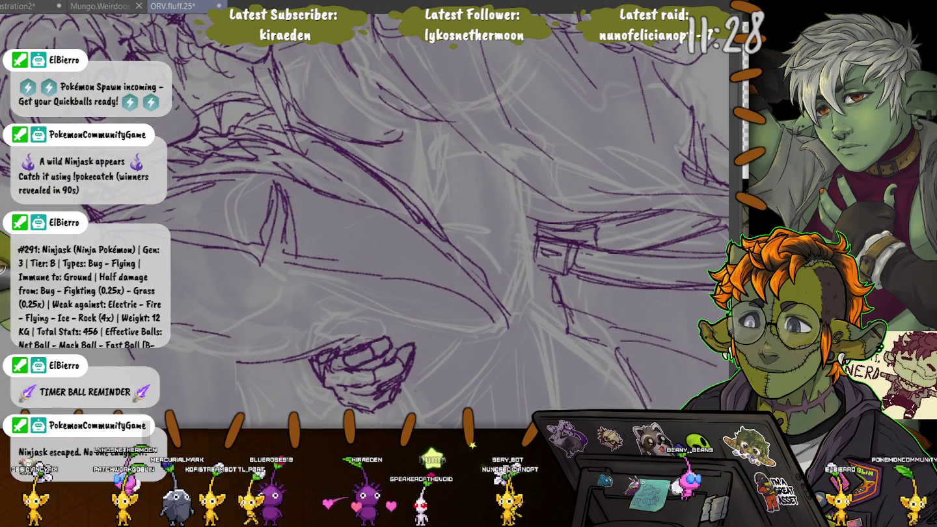
scroll(365, 221, down, 2)
scroll(364, 221, down, 2)
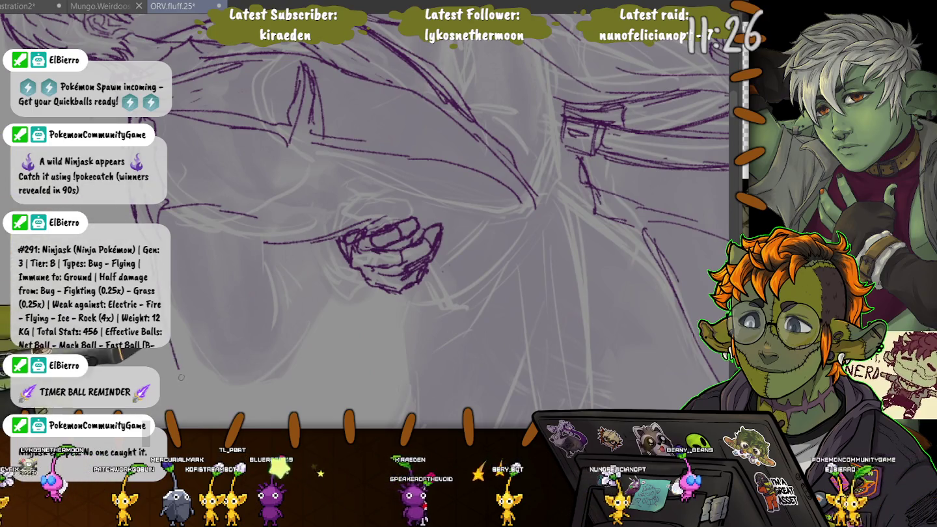
drag(248, 236, 284, 380)
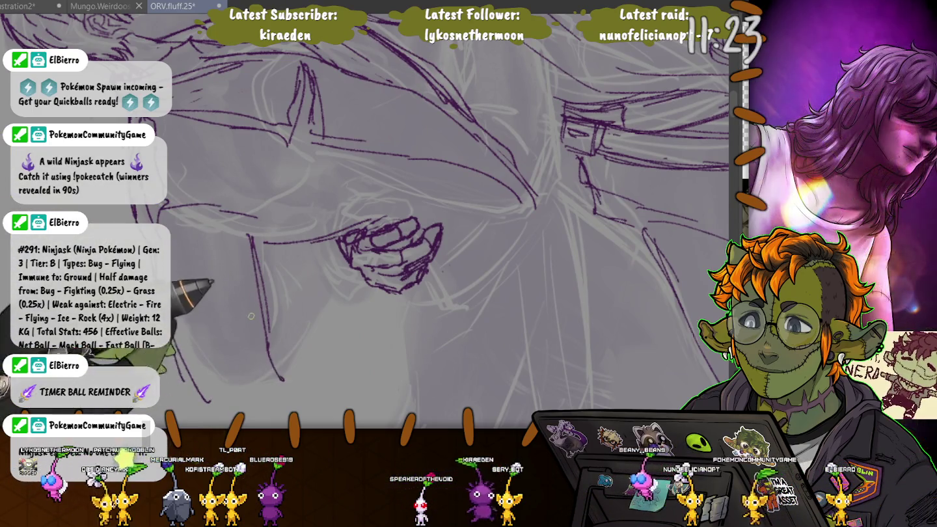
drag(269, 308, 299, 385)
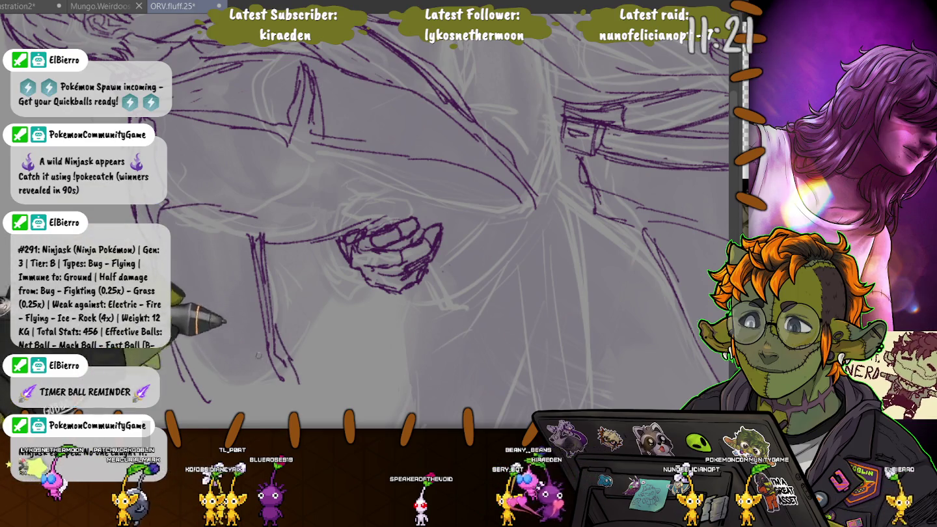
scroll(236, 255, down, 2)
drag(290, 301, 286, 343)
drag(212, 335, 250, 380)
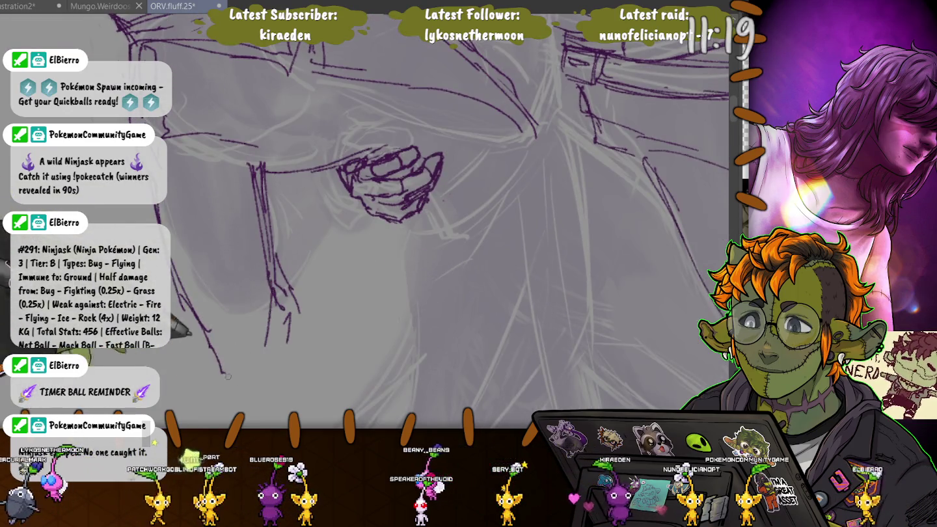
Step: Zoom out to the whole embracing pair and add a short stroke near the coat hem
key(ctrl+minus)
key(ctrl+minus)
key(ctrl+minus)
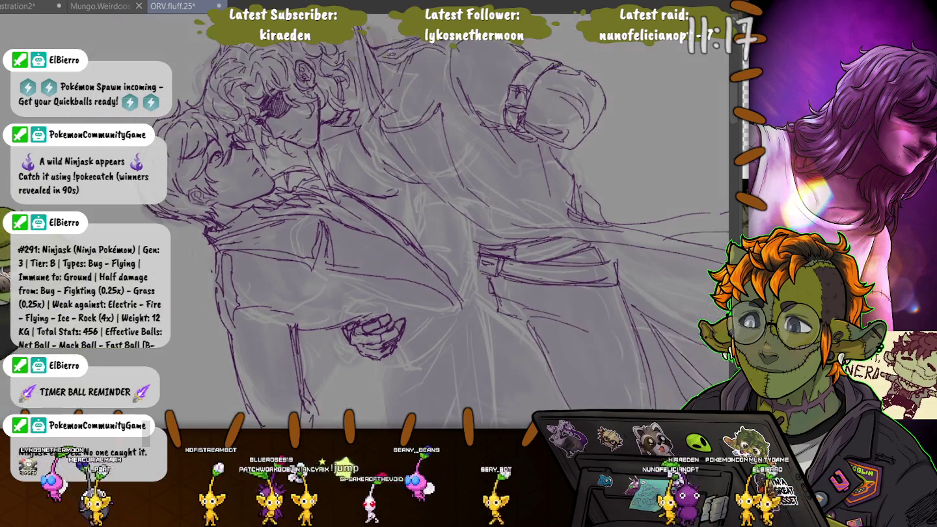
key(ctrl+minus)
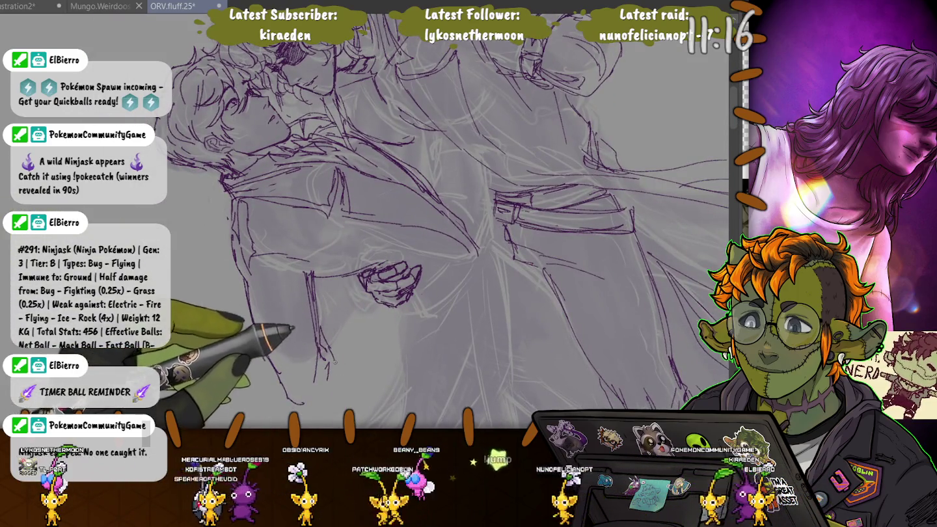
drag(390, 383, 433, 394)
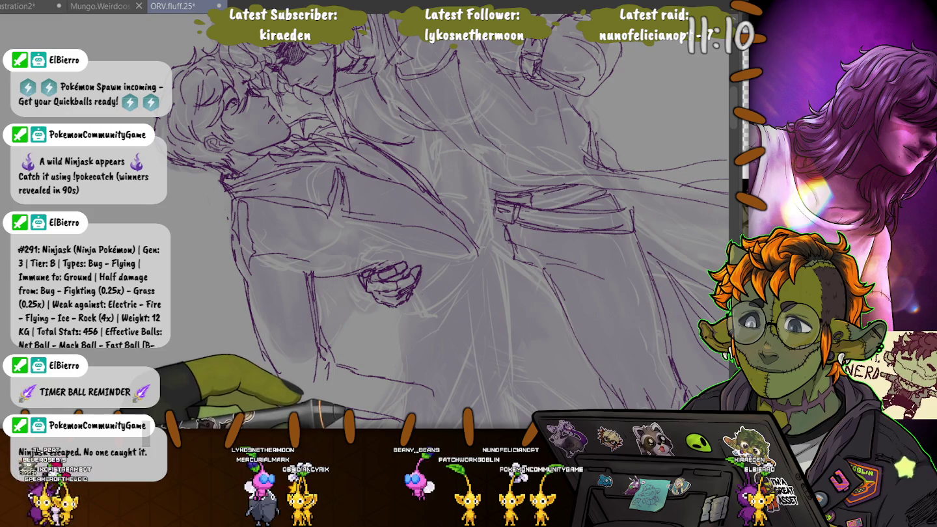
drag(339, 344, 333, 308)
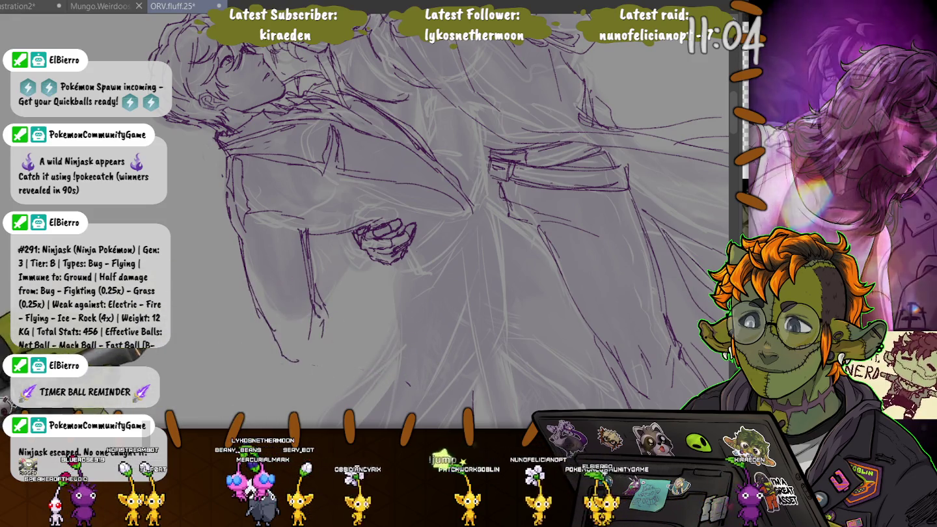
scroll(324, 366, down, 2)
scroll(313, 354, down, 1)
scroll(299, 342, down, 1)
drag(299, 343, 319, 311)
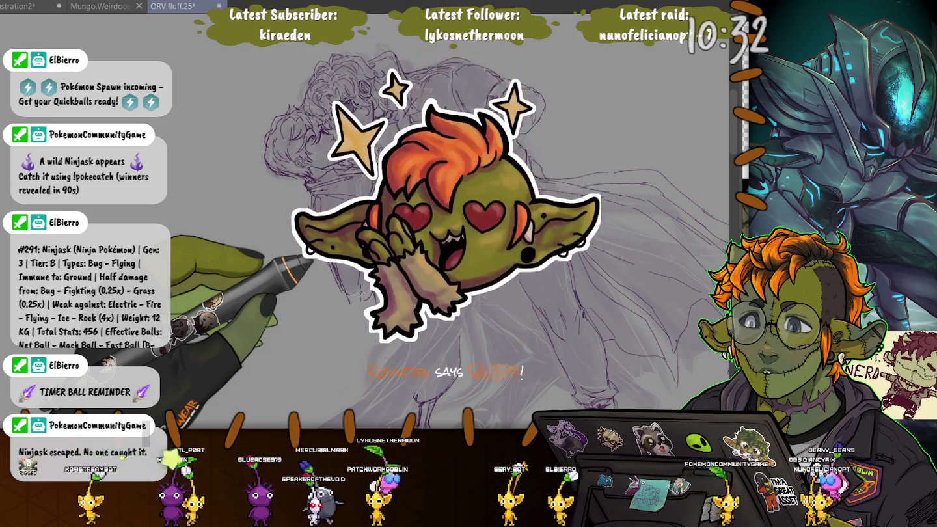
Step: Save the ORV.fluff.25 artwork with Ctrl+S
key(ctrl+s)
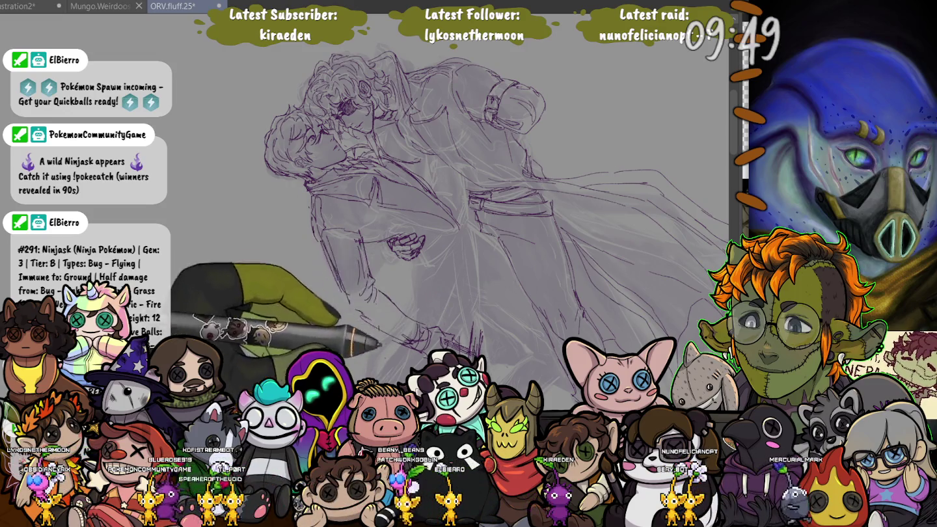
Step: Rotate the canvas view one step and back with Ctrl+] and Ctrl+[
scroll(364, 215, up, 2)
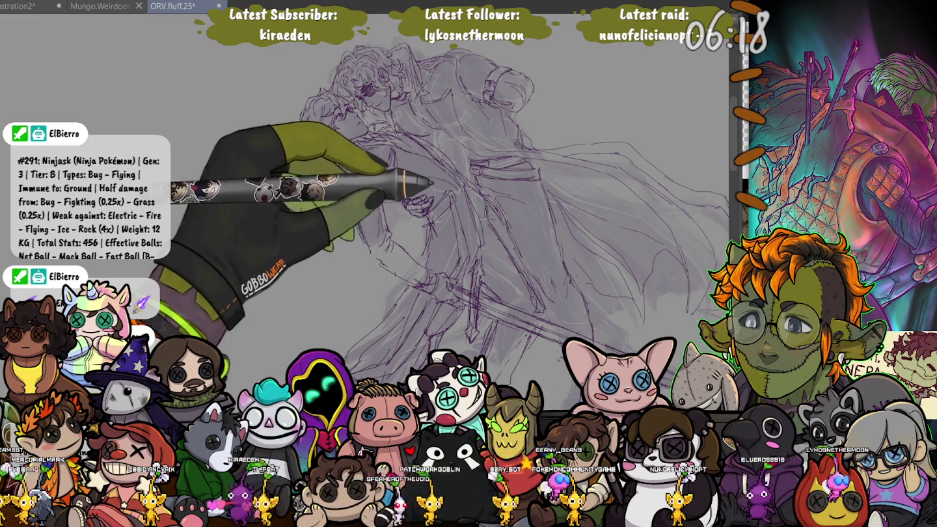
key(ctrl+])
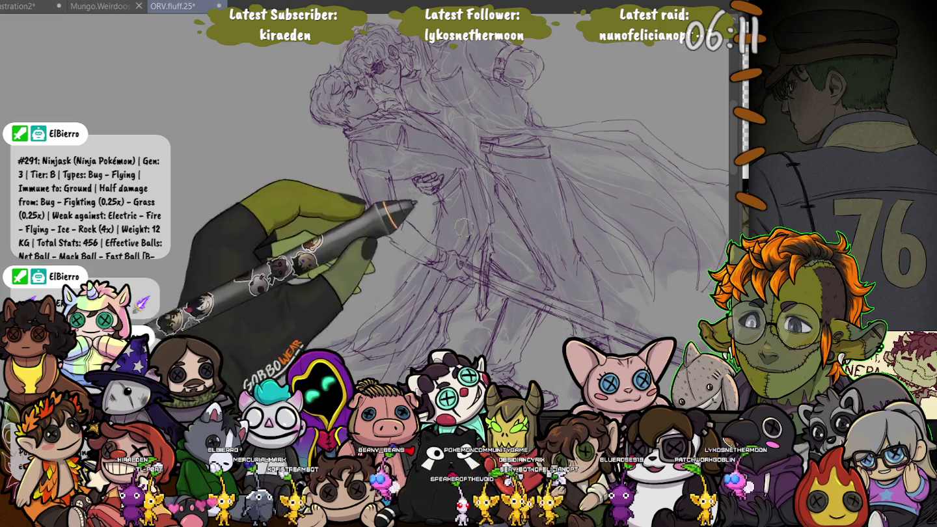
key(ctrl+[)
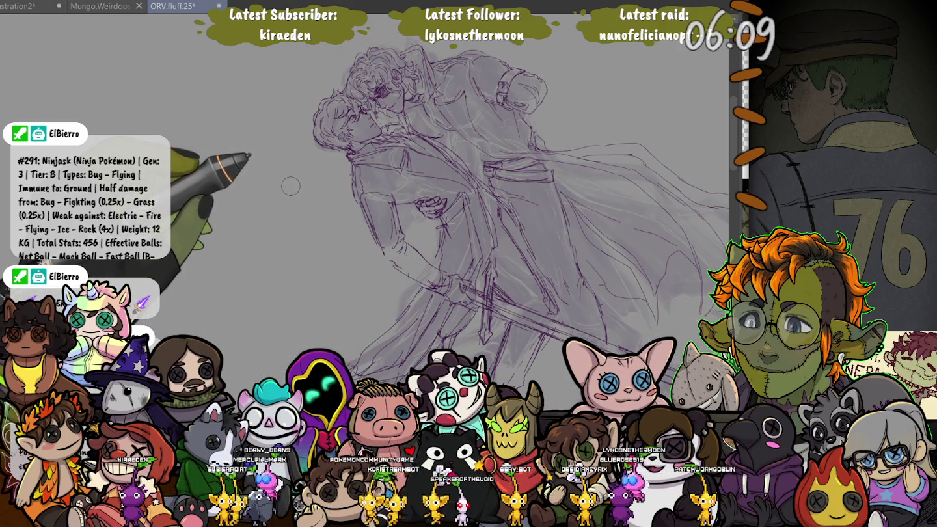